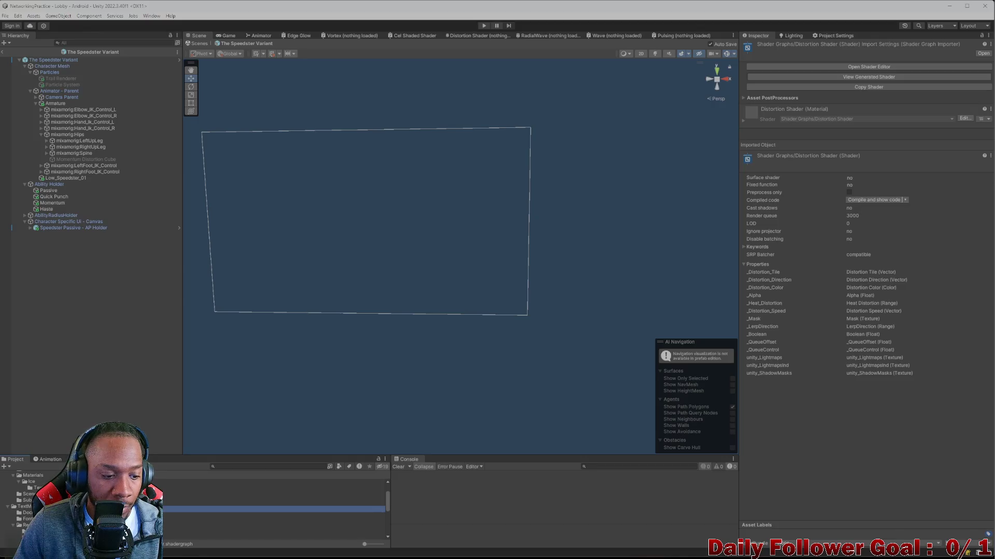
- Expand the Distortion Shader's Keywords in the Inspector, review the import settings, then click away to clear them
left_click(802, 327)
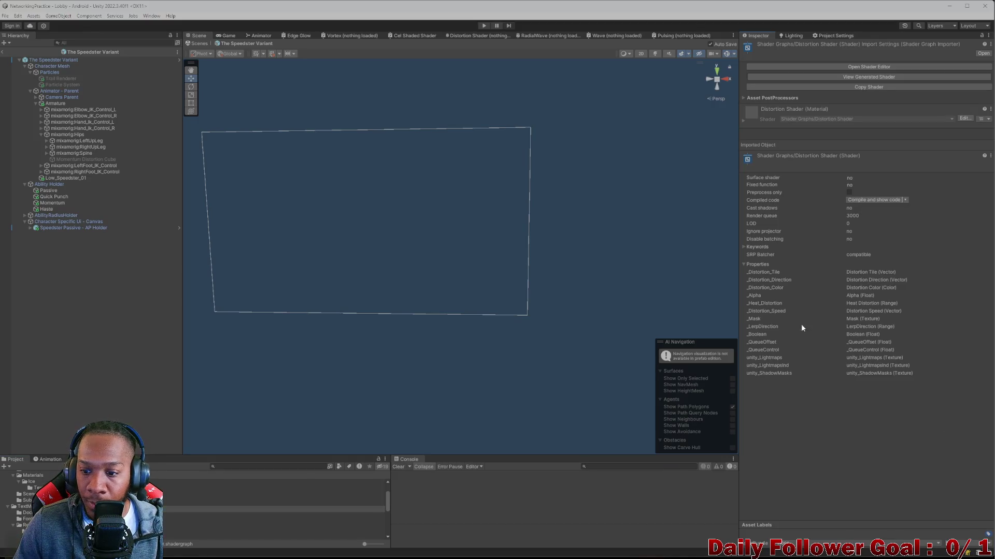
left_click(744, 247)
scroll(770, 258, "down", 2)
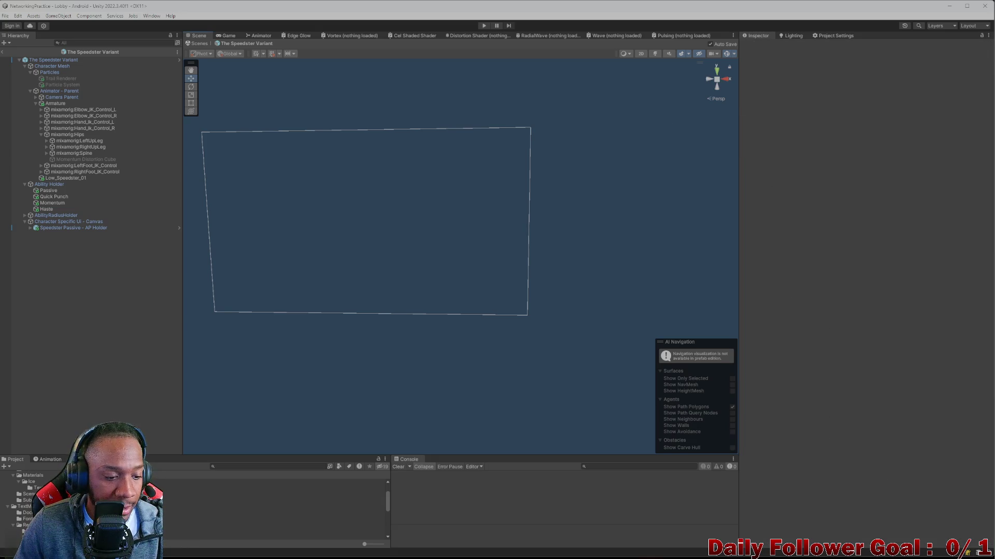
left_click(269, 509)
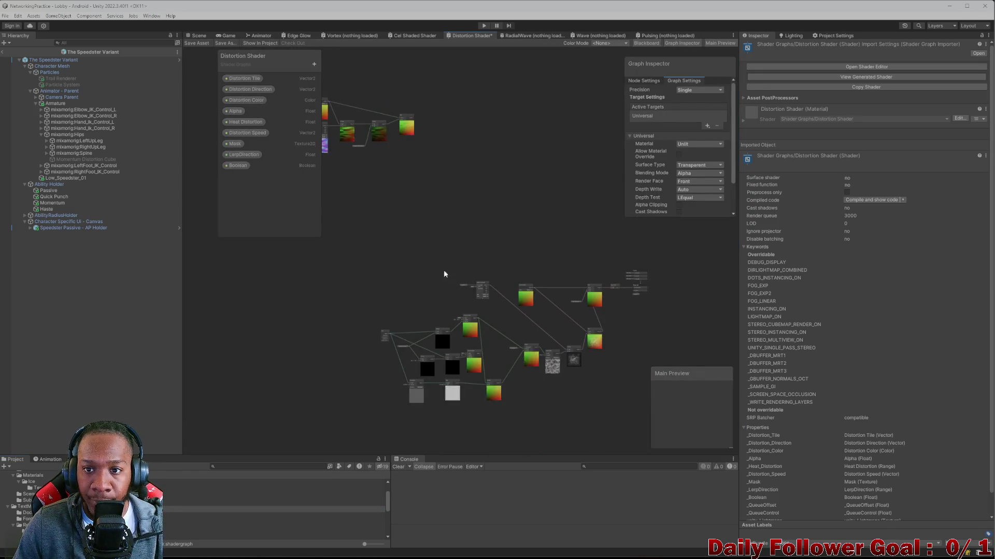
- Review the Universal target settings: Unlit, Transparent surface, Alpha blending, Front render face
scroll(658, 130, "down", 1)
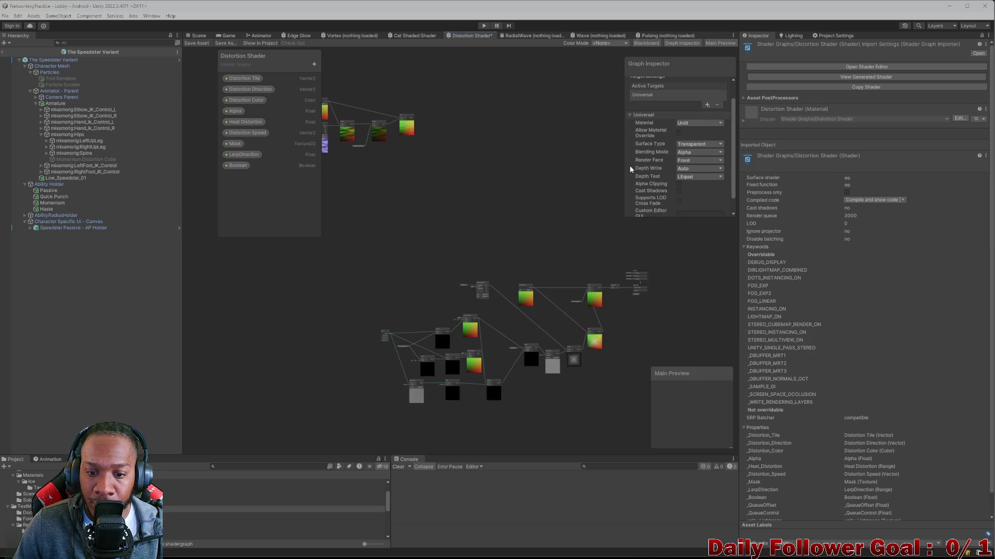
scroll(645, 172, "down", 2)
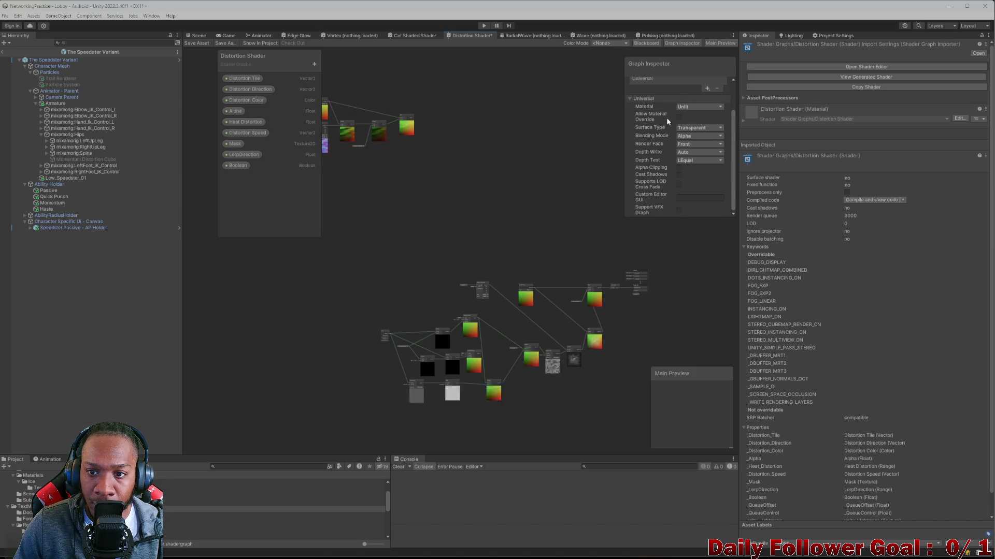
scroll(646, 137, "up", 1)
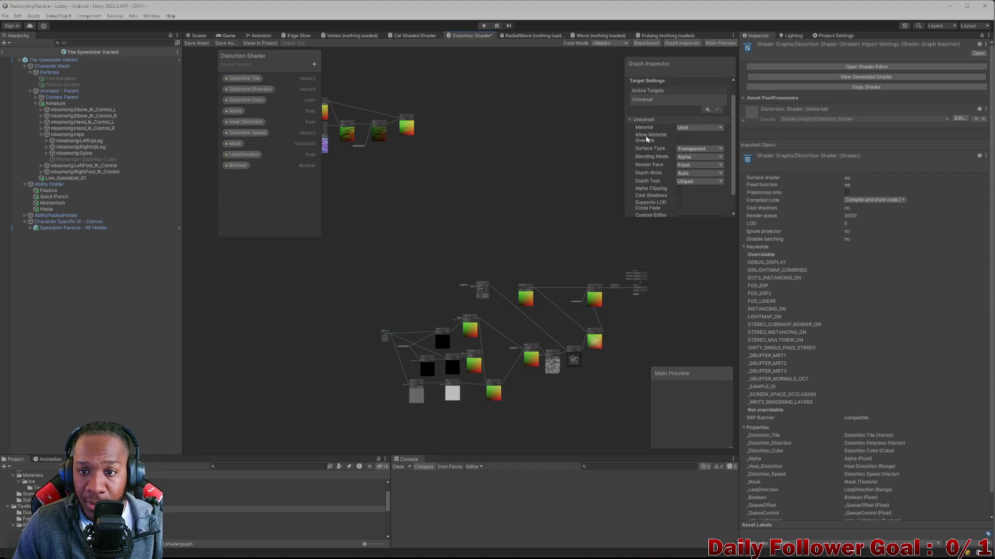
mouse_move(646, 139)
left_mouse_down()
mouse_move(665, 148)
mouse_move(602, 166)
left_mouse_up()
left_click(665, 149)
scroll(617, 176, "down", 1)
scroll(787, 258, "down", 1)
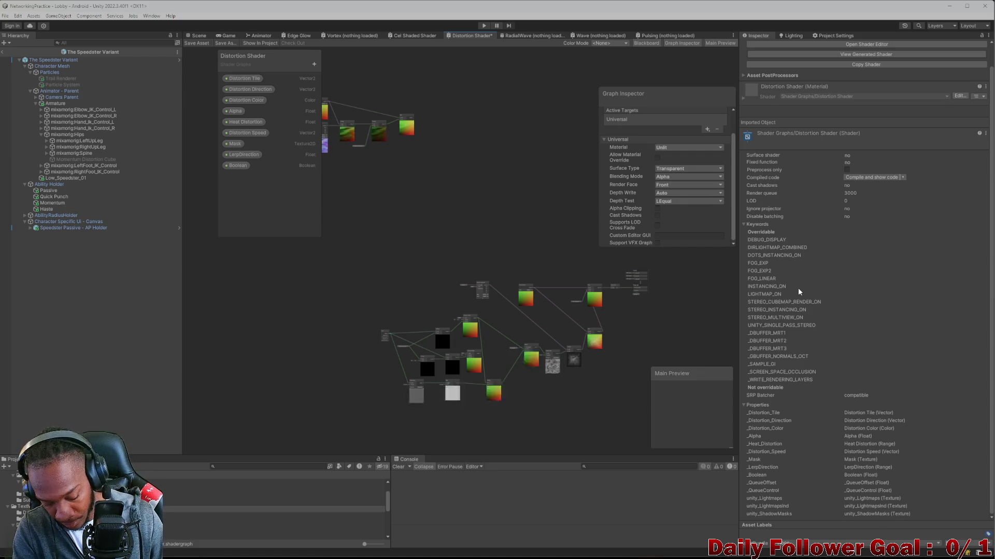
key("super+shift+s")
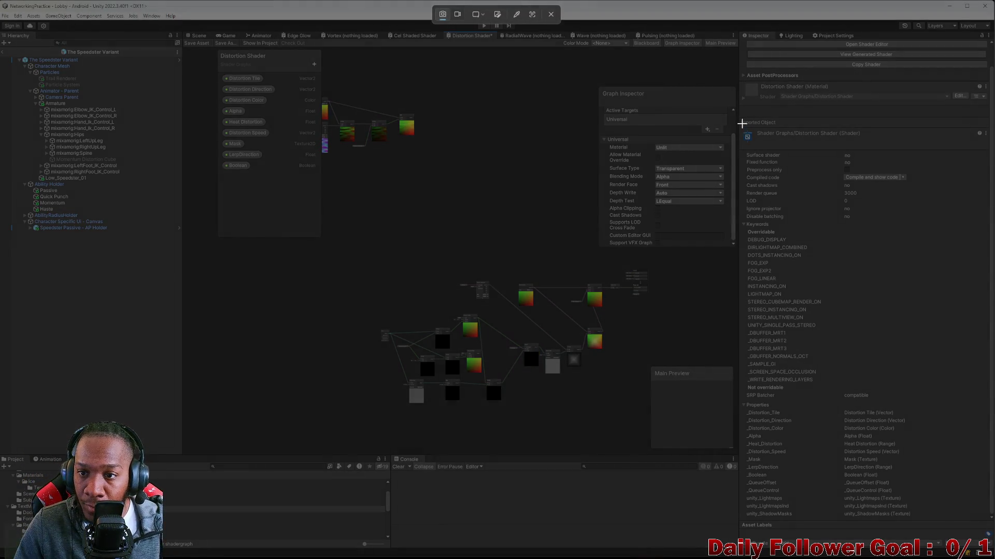
- Snip the shader's import settings and read ChatGPT's mobile shader debugging tips
mouse_move(738, 115)
left_mouse_down()
mouse_move(971, 533)
mouse_move(991, 539)
mouse_move(992, 520)
left_mouse_up()
mouse_move(573, 551)
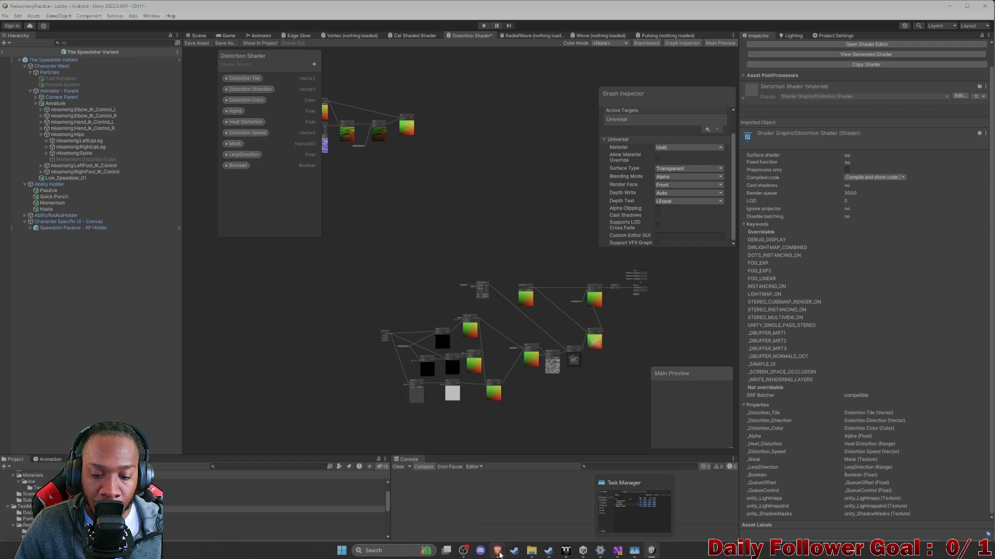
left_click(455, 518)
scroll(502, 359, "down", 3)
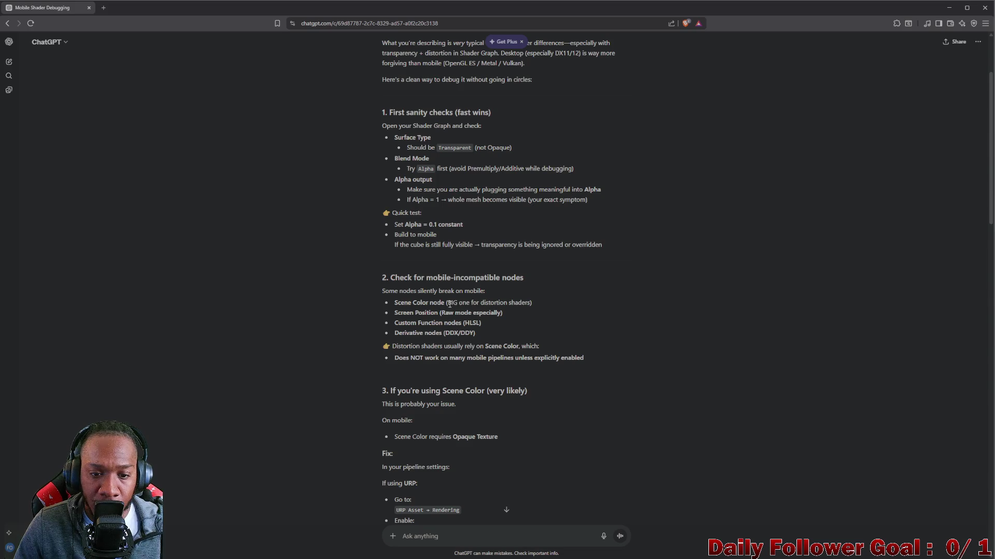
- Return to the Distortion Shader graph in Unity
left_click(949, 8)
scroll(373, 344, "up", 5)
scroll(472, 306, "down", 5)
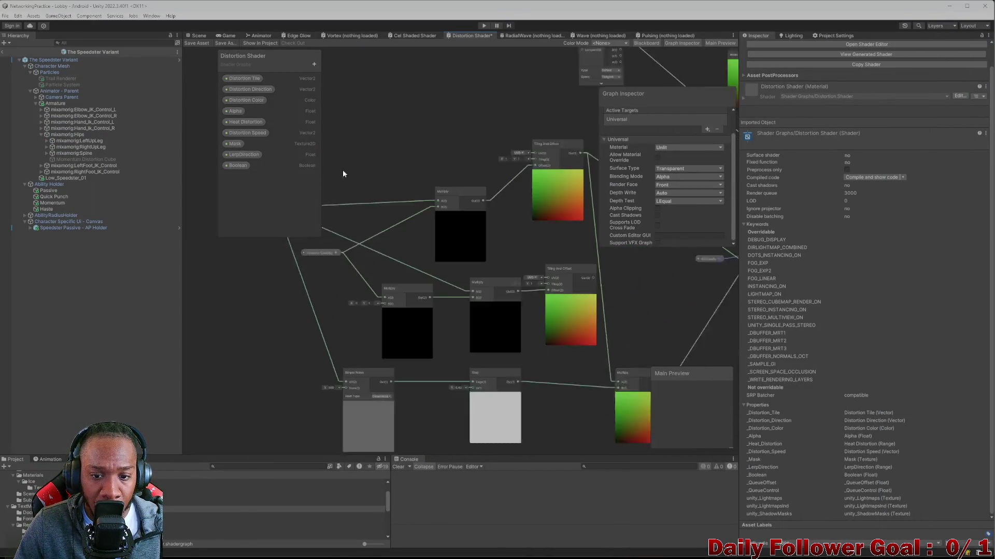
- Pan through the graph past the Time, Step, Tiling And Offset, Sample Texture 2D and Screen Position nodes
scroll(398, 334, "up", 3)
scroll(446, 268, "up", 3)
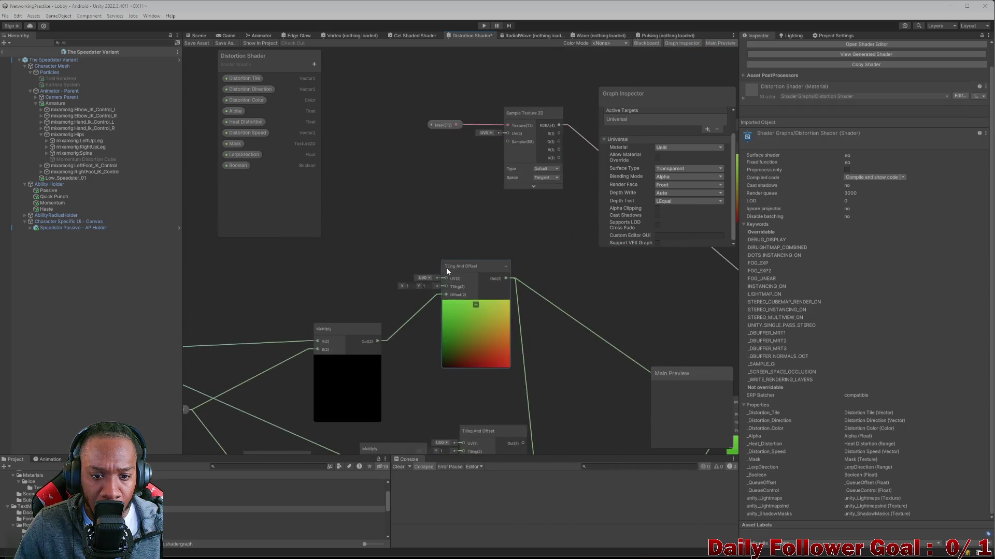
scroll(477, 259, "down", 3)
scroll(509, 249, "up", 3)
scroll(512, 275, "down", 3)
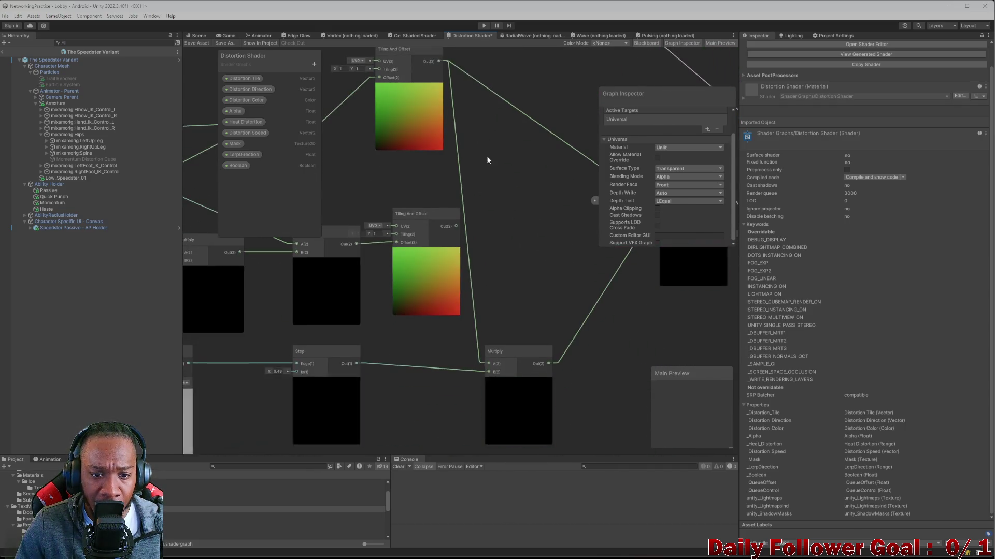
scroll(484, 291, "up", 3)
scroll(495, 265, "down", 6)
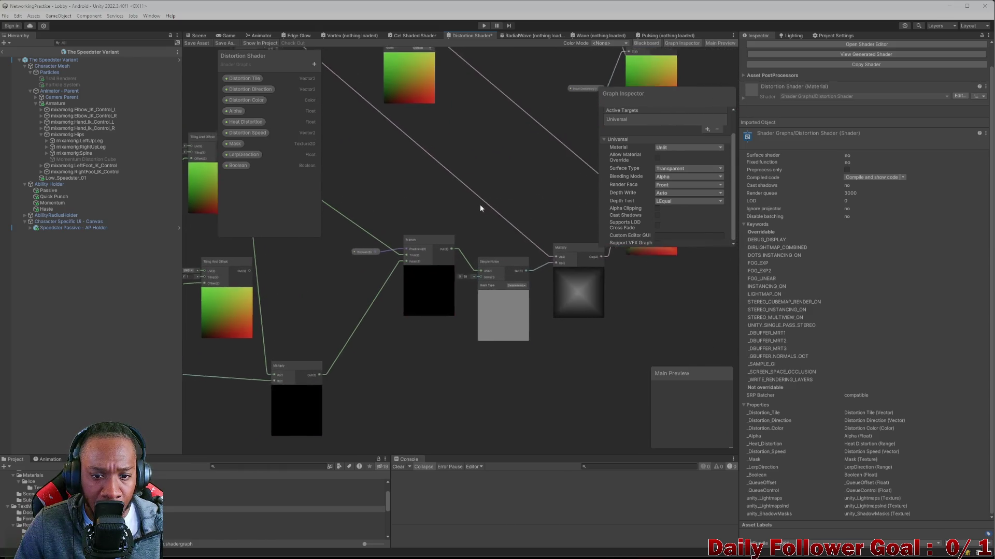
scroll(438, 352, "down", 4)
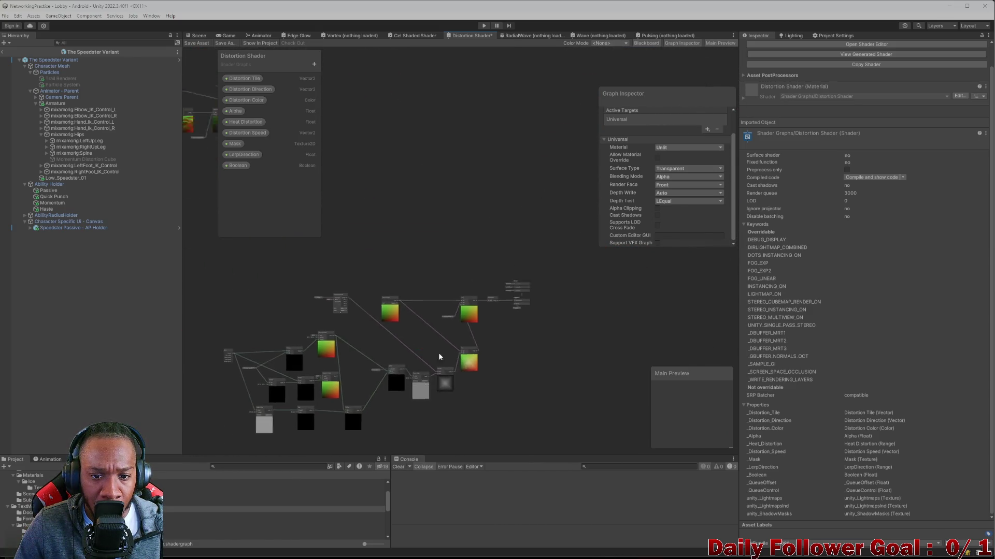
mouse_move(427, 311)
left_mouse_down()
mouse_move(488, 306)
mouse_move(325, 199)
left_mouse_up()
scroll(423, 356, "up", 6)
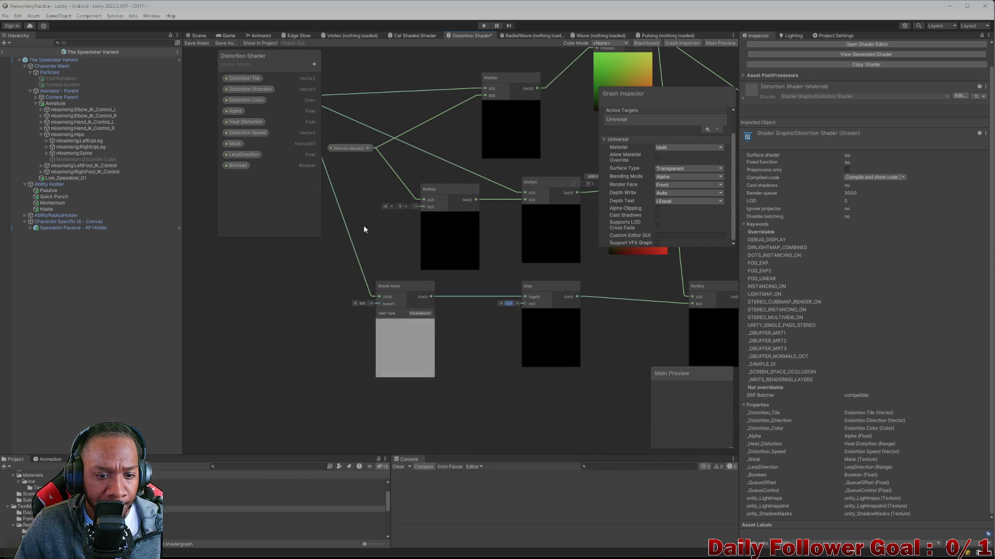
scroll(363, 225, "up", 2)
mouse_move(418, 267)
left_mouse_down()
mouse_move(502, 351)
mouse_move(413, 309)
left_mouse_up()
scroll(484, 334, "down", 2)
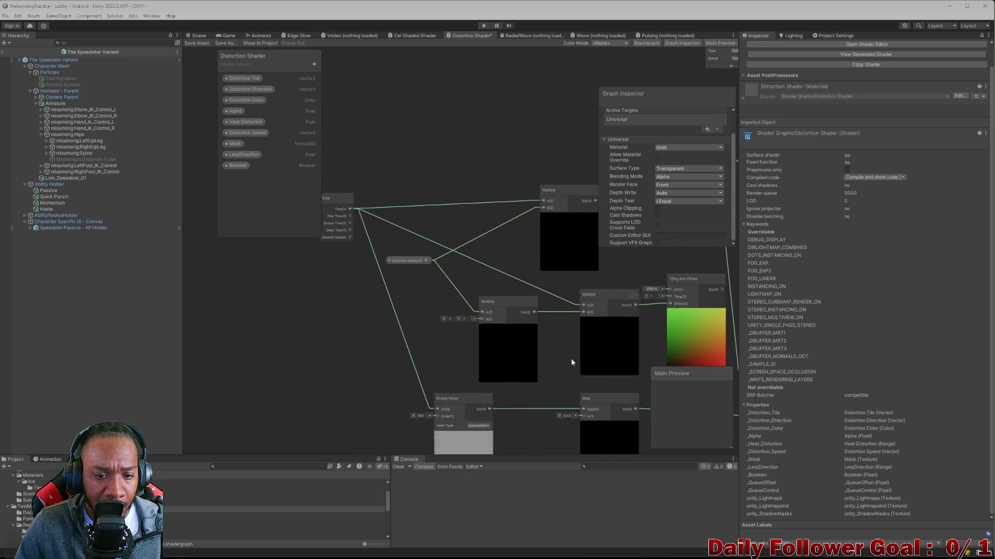
mouse_move(570, 360)
left_mouse_down()
mouse_move(462, 327)
mouse_move(322, 316)
left_mouse_up()
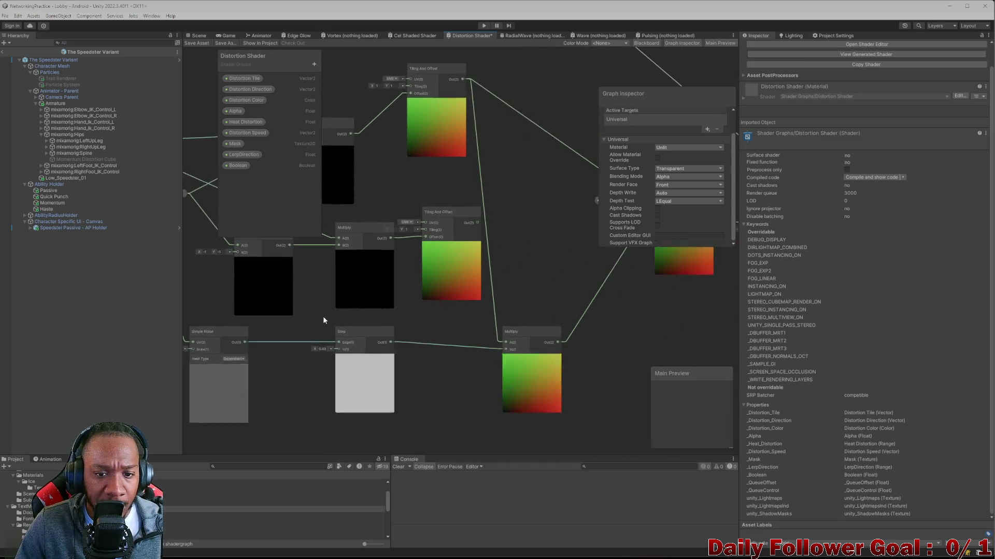
mouse_move(505, 245)
left_mouse_down()
mouse_move(522, 300)
mouse_move(492, 354)
mouse_move(517, 389)
mouse_move(487, 381)
mouse_move(462, 316)
mouse_move(460, 264)
mouse_move(266, 373)
mouse_move(431, 240)
mouse_move(415, 327)
mouse_move(527, 386)
left_mouse_up()
- Follow the chain to the Fragment output and select the Scene Color node feeding Base Color
scroll(431, 240, "down", 2)
scroll(436, 306, "up", 1)
scroll(416, 288, "up", 2)
scroll(436, 244, "down", 3)
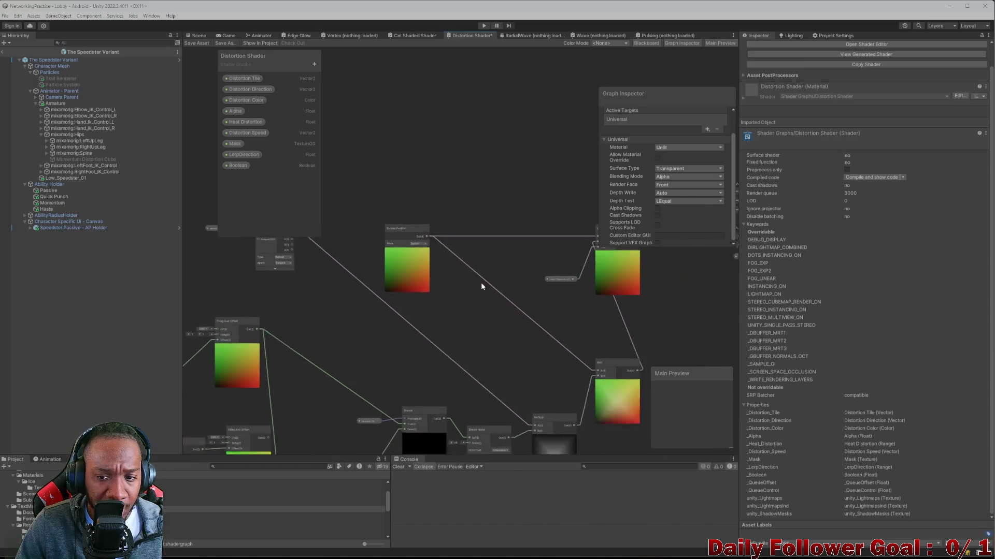
left_click_drag(481, 282, 374, 284)
scroll(374, 284, "up", 2)
scroll(579, 304, "down", 1)
left_click_drag(580, 304, 379, 282)
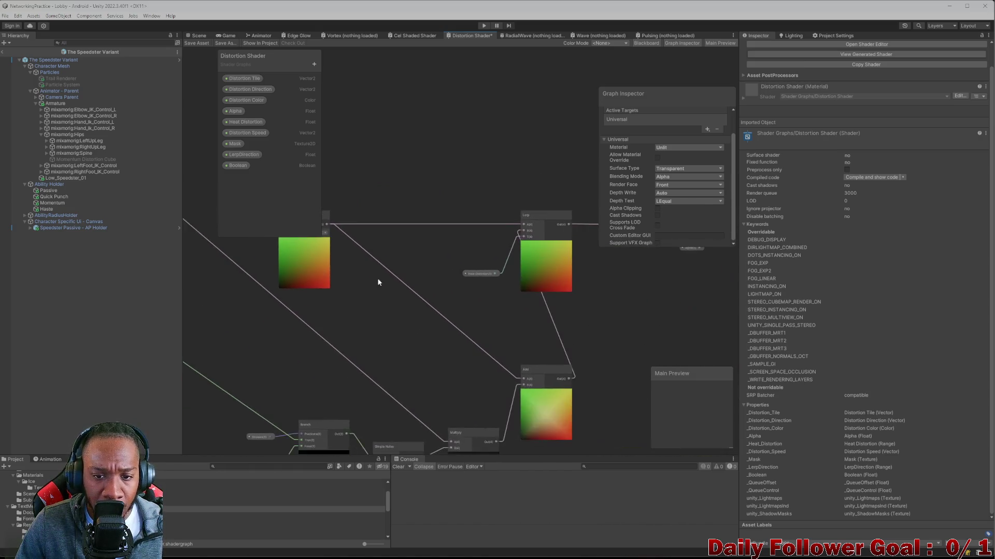
scroll(311, 255, "down", 2)
scroll(413, 291, "up", 4)
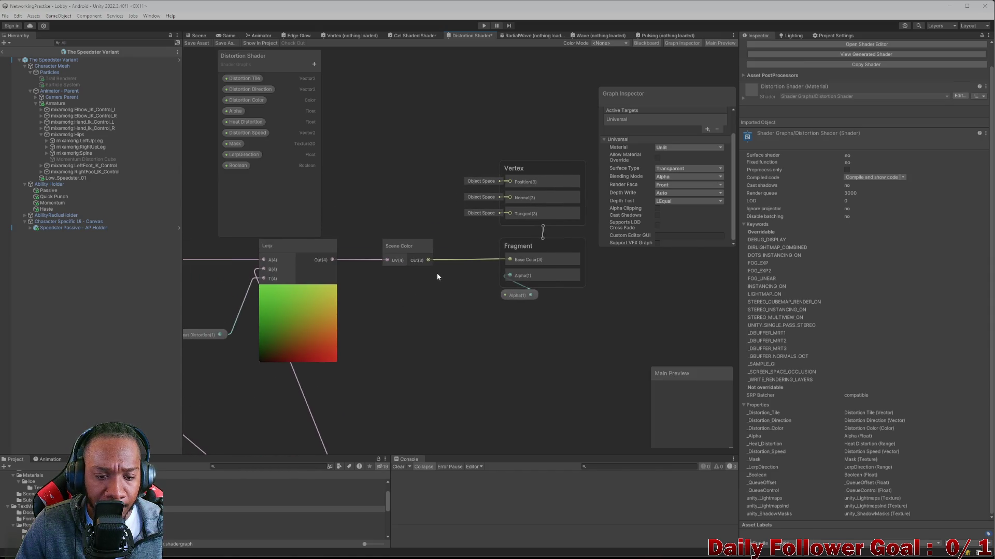
scroll(437, 275, "down", 3)
scroll(456, 256, "up", 4)
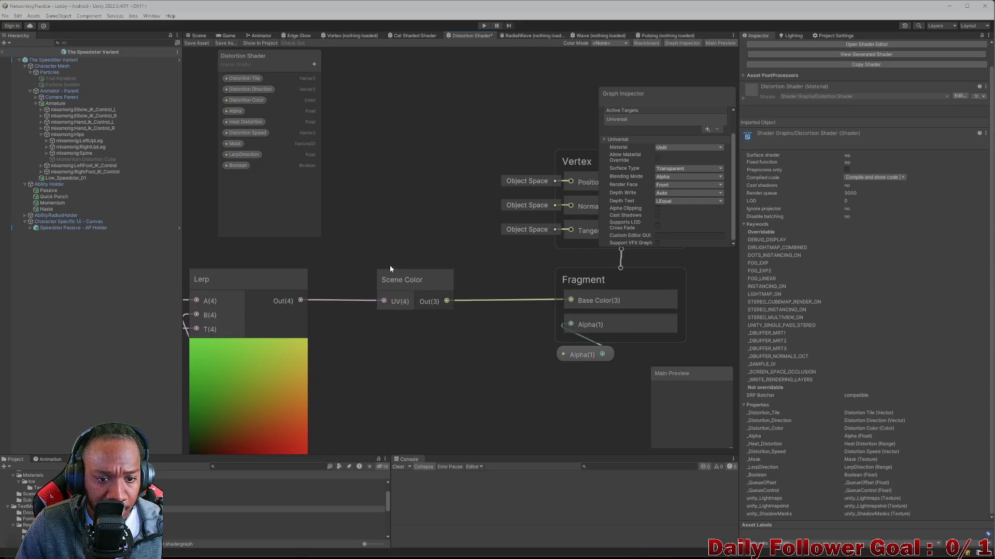
left_click_drag(498, 373, 499, 374)
mouse_move(494, 557)
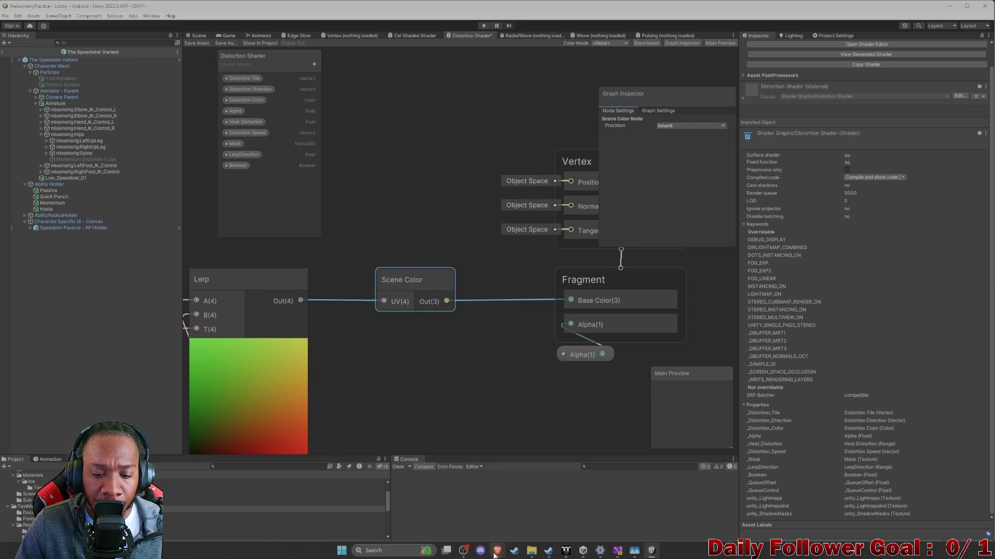
left_click(581, 502)
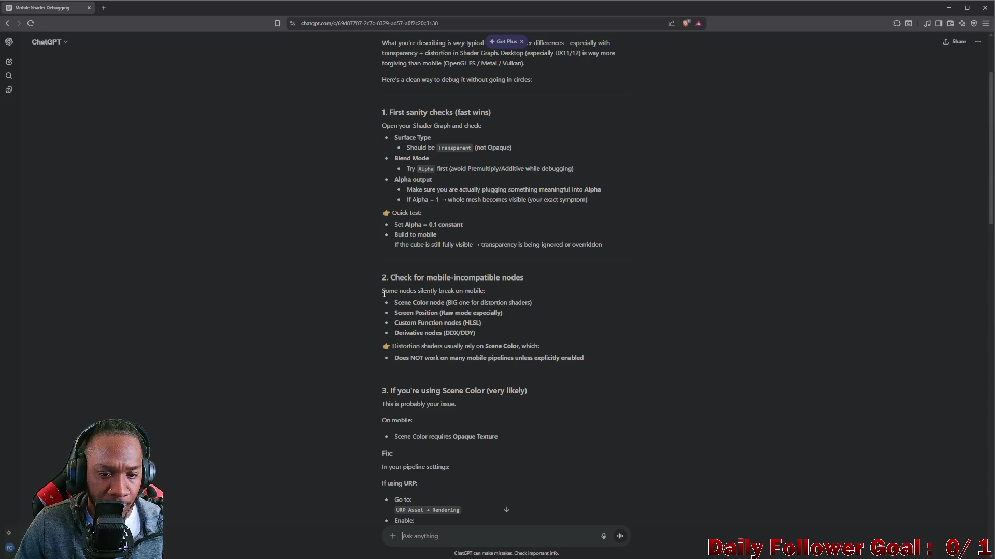
- Highlight ChatGPT's Screen Position item and its note that Scene Color fails on mobile
mouse_move(392, 320)
left_mouse_down()
mouse_move(496, 318)
mouse_move(415, 314)
mouse_move(492, 335)
left_mouse_up()
left_click_drag(392, 351, 585, 359)
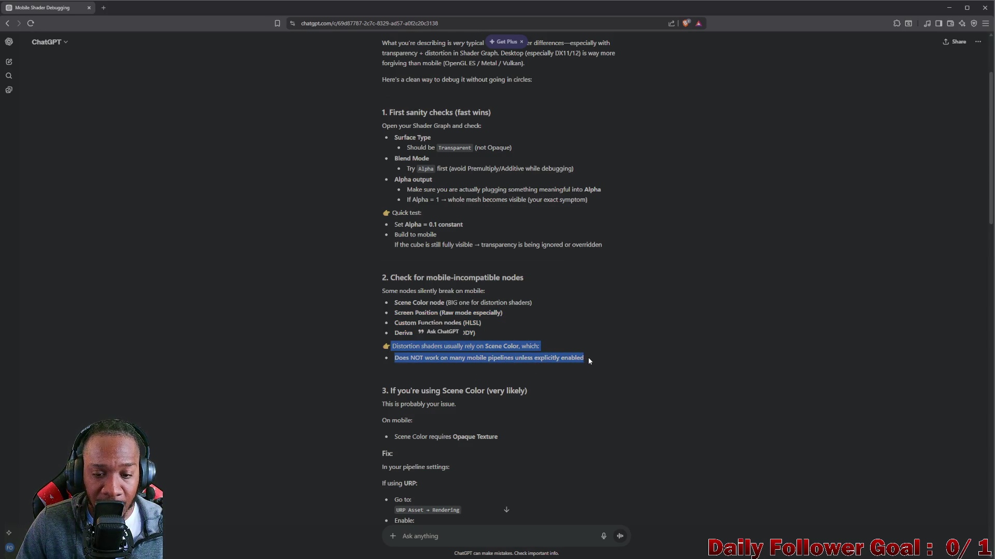
scroll(588, 361, "down", 2)
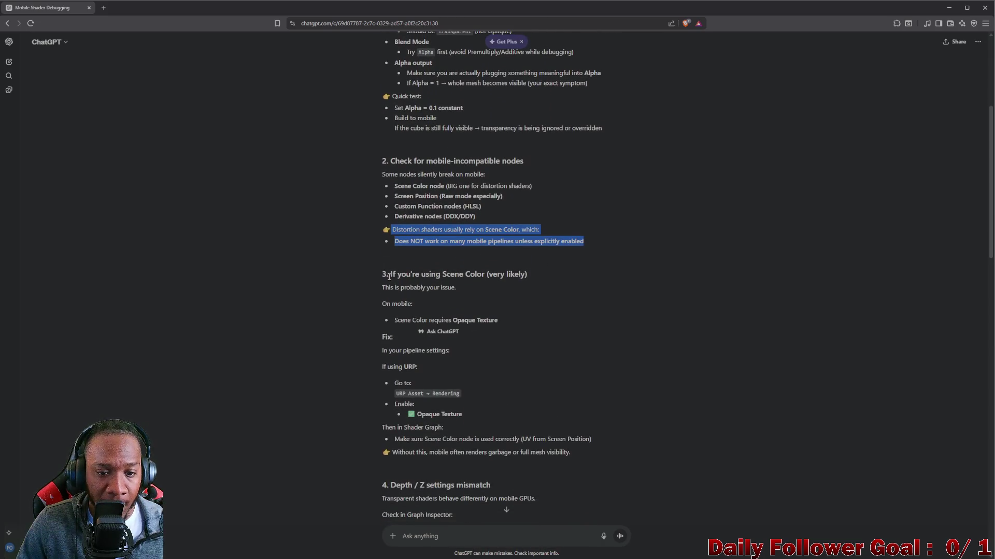
mouse_move(388, 269)
left_mouse_down()
mouse_move(559, 281)
mouse_move(468, 294)
left_mouse_up()
scroll(467, 296, "down", 1)
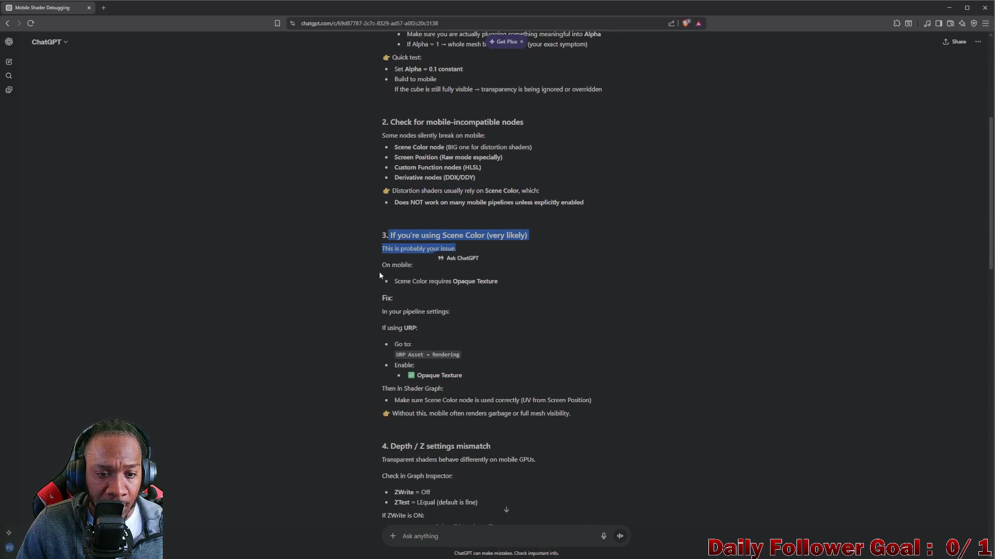
left_click_drag(382, 265, 519, 288)
left_click(436, 300)
- Read the tip on using Scene Color with Opaque Texture, then go back to the Unity graph
scroll(404, 287, "down", 1)
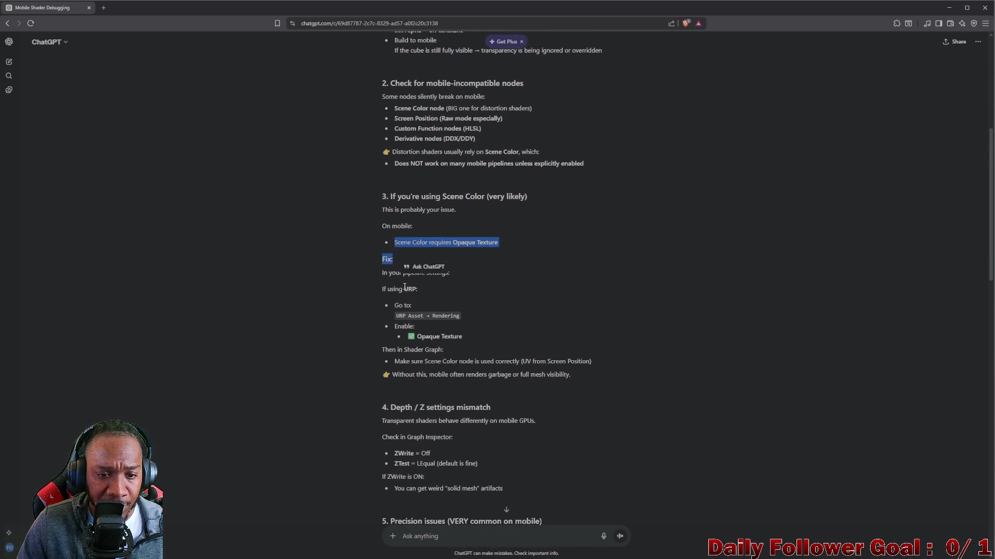
left_click(367, 274)
scroll(401, 288, "down", 1)
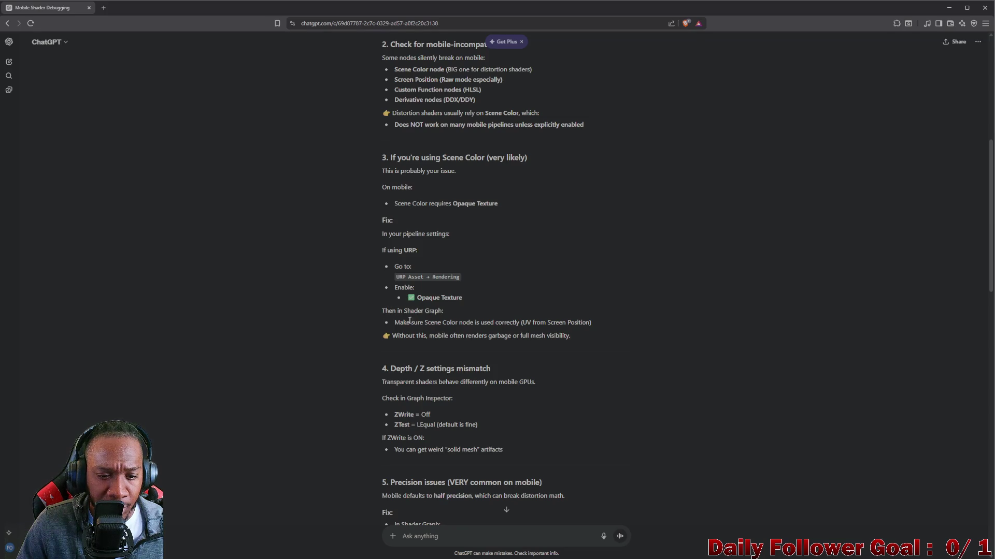
mouse_move(400, 323)
left_mouse_down()
mouse_move(603, 328)
mouse_move(502, 340)
mouse_move(571, 344)
left_mouse_up()
scroll(419, 326, "up", 1)
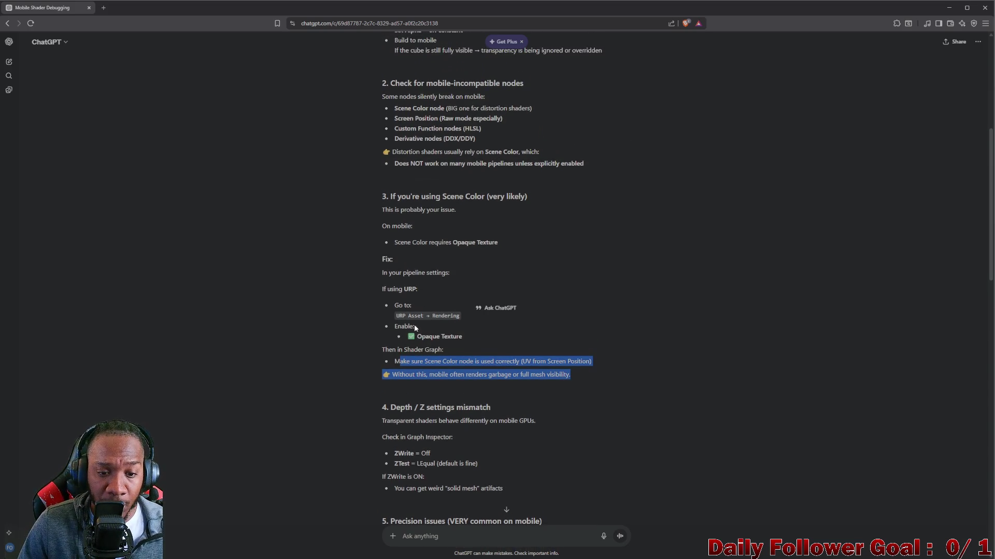
key("alt+Tab")
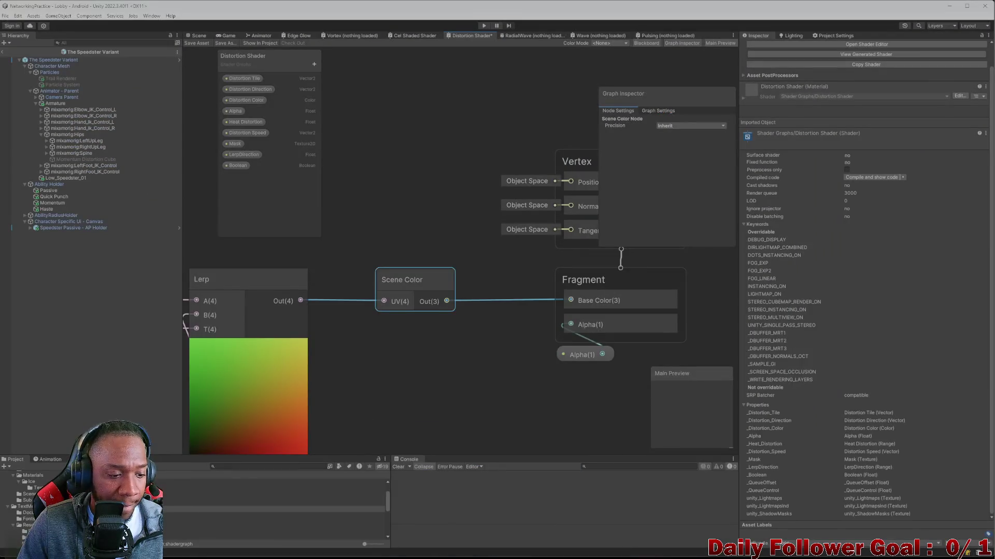
- Search the Project for 'urp' and open the URP Asset to confirm Depth and Opaque Texture are enabled
left_click(172, 467)
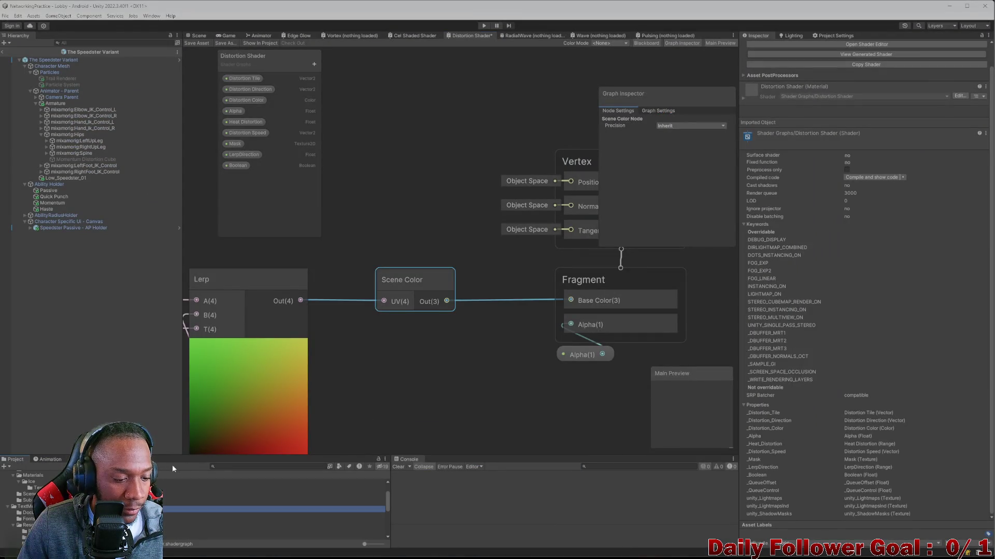
left_click(253, 467)
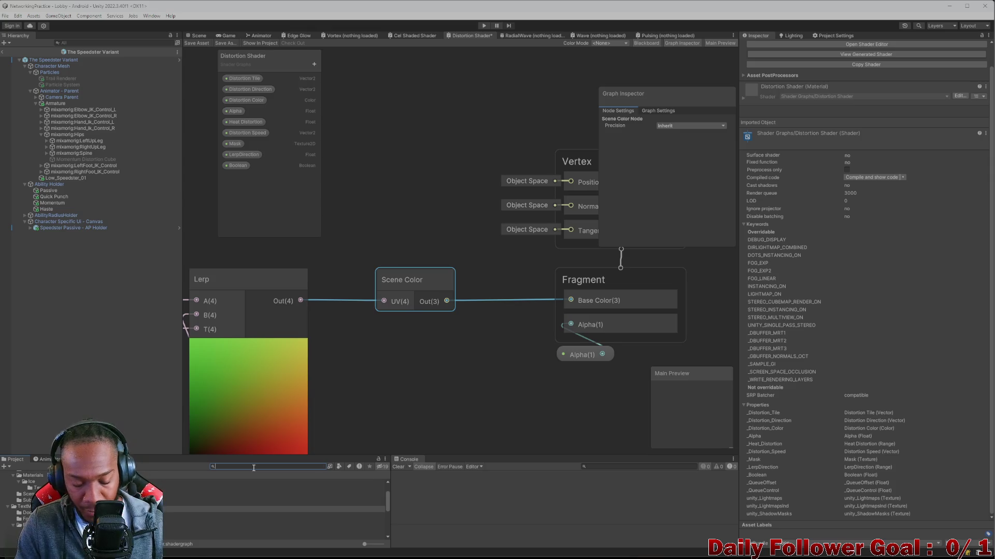
type("urp")
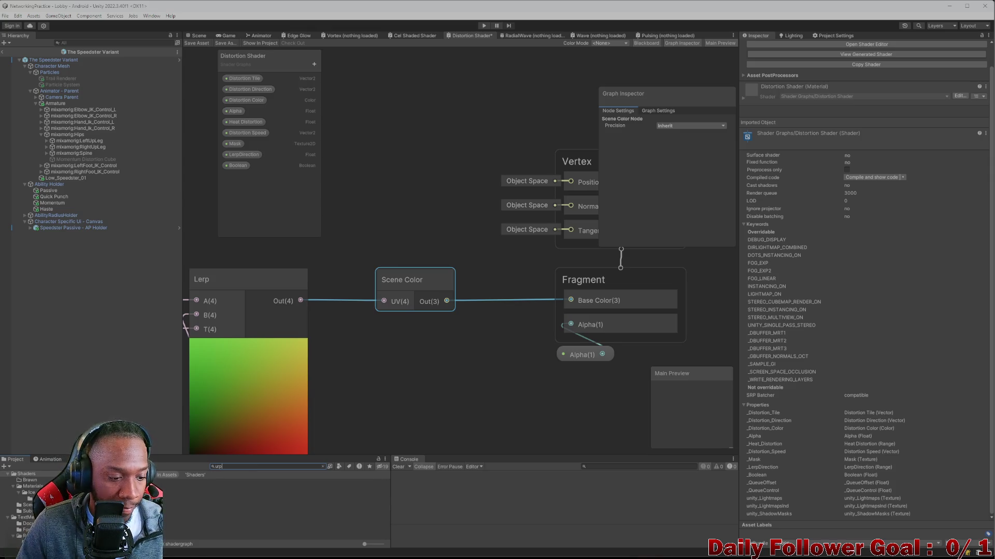
left_click(259, 488)
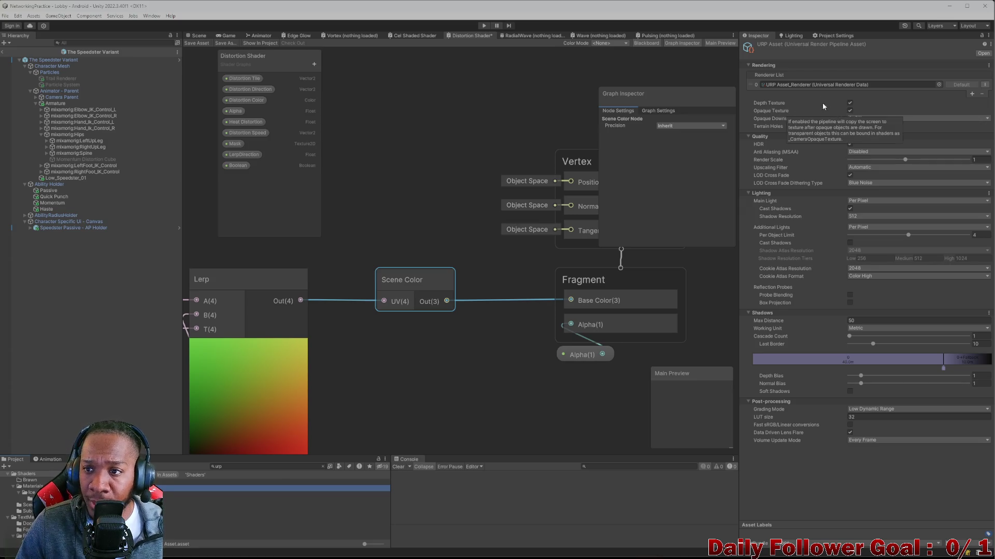
mouse_move(641, 558)
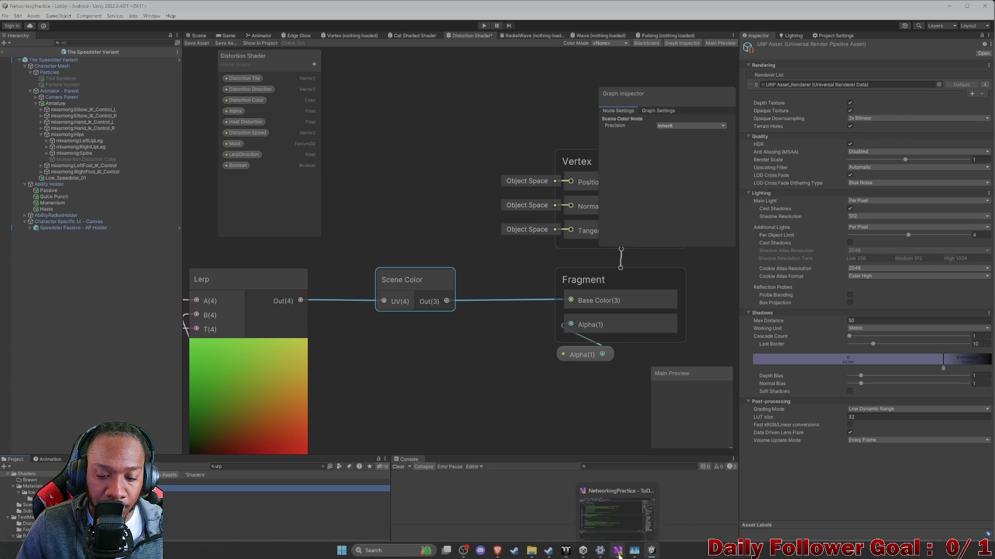
- Attach the copied screenshot to a new ChatGPT message
left_click(497, 552)
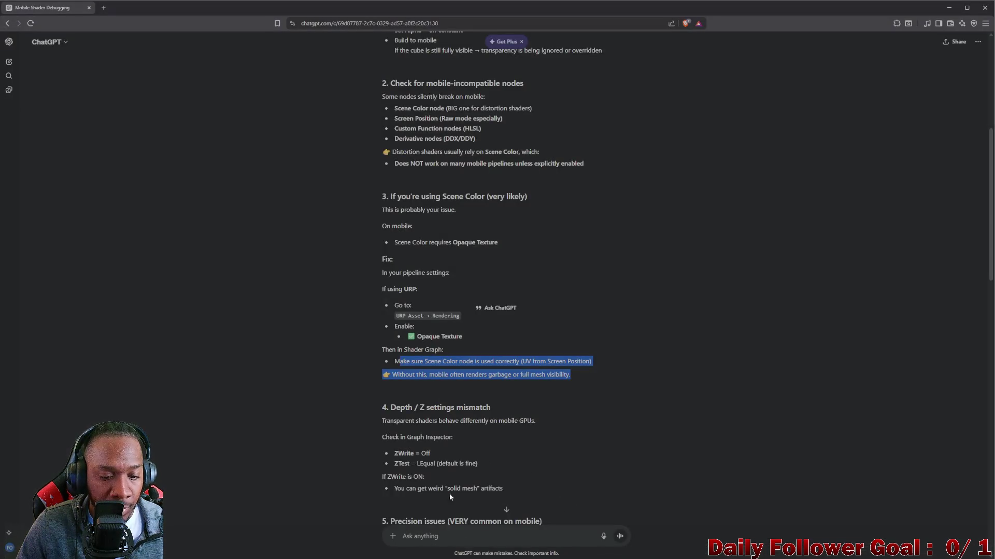
left_click(445, 535)
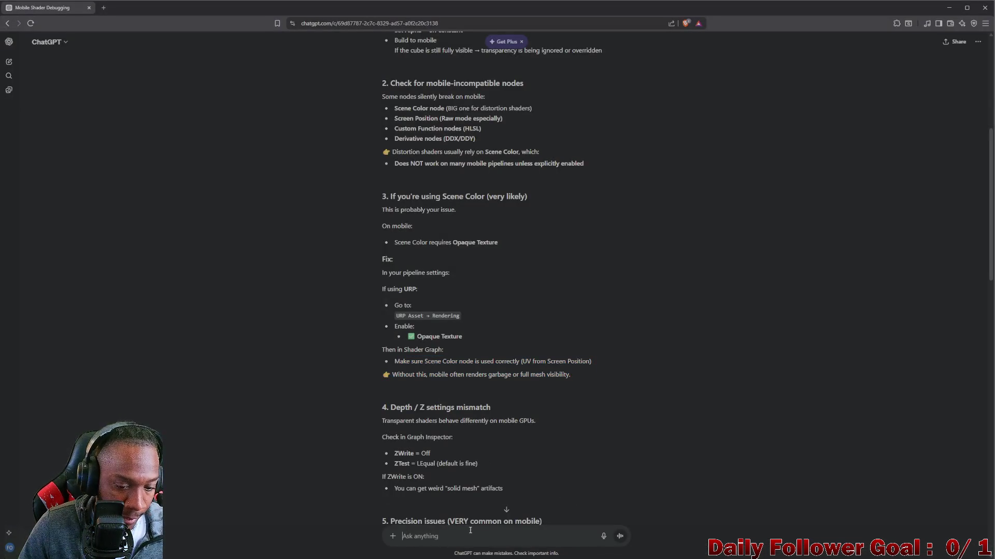
key("ctrl+v")
type("I")
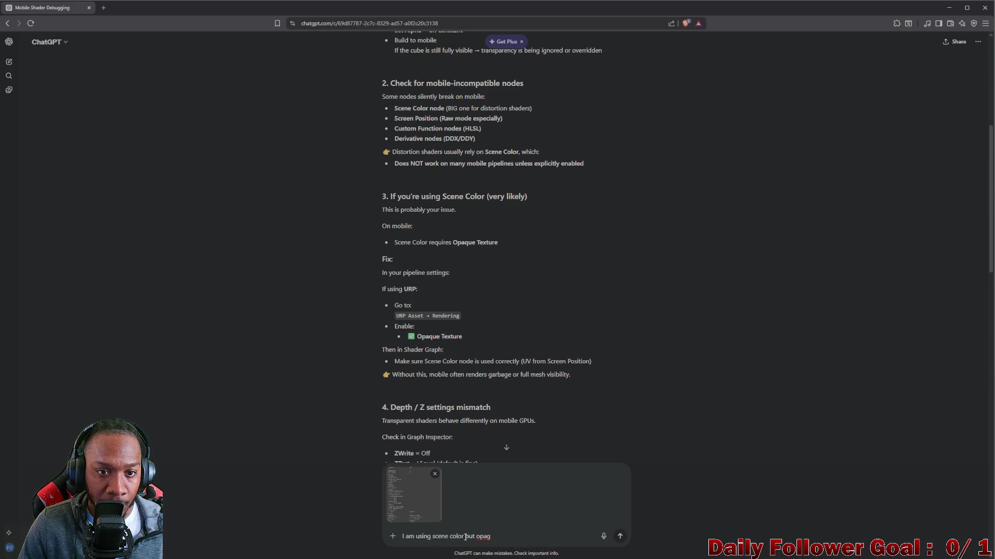
- Draft the note that Scene Color is used but Opaque Texture is already checked in the URP asset
scroll(500, 393, "up", 3)
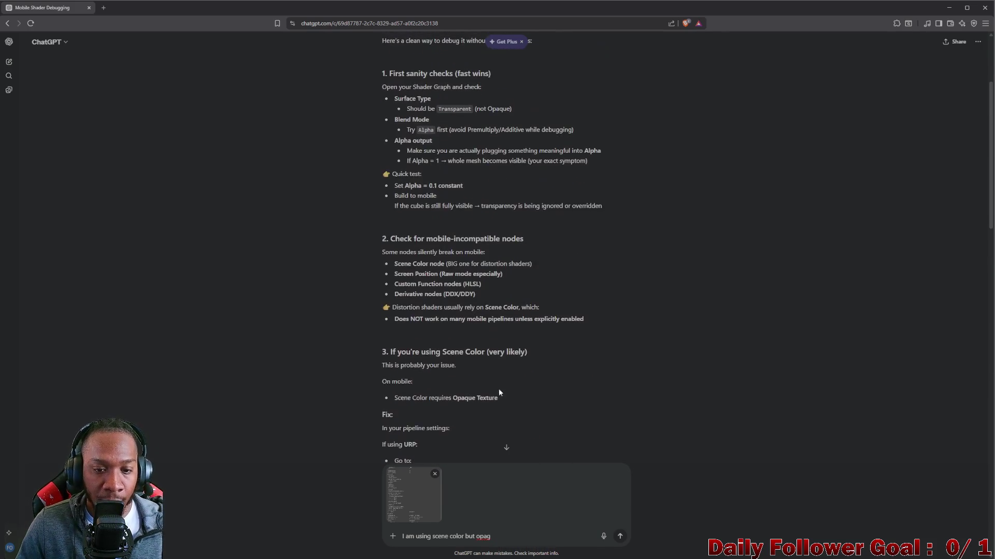
scroll(506, 353, "up", 4)
scroll(505, 352, "down", 4)
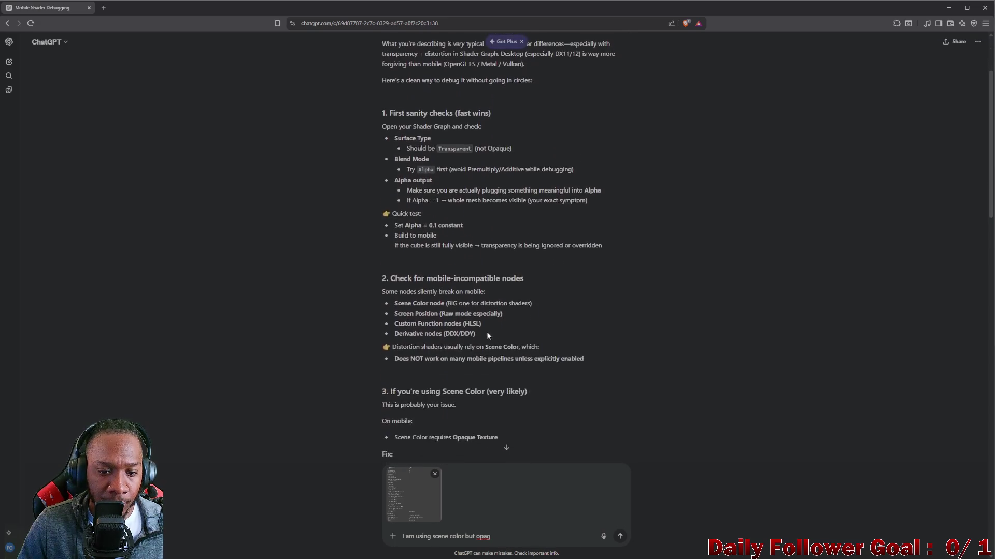
scroll(486, 331, "down", 4)
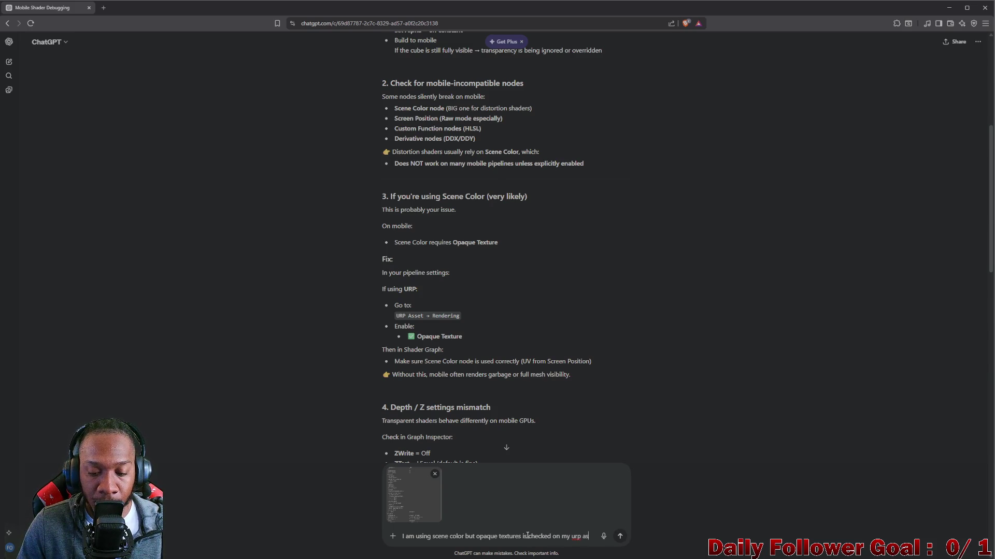
type("set")
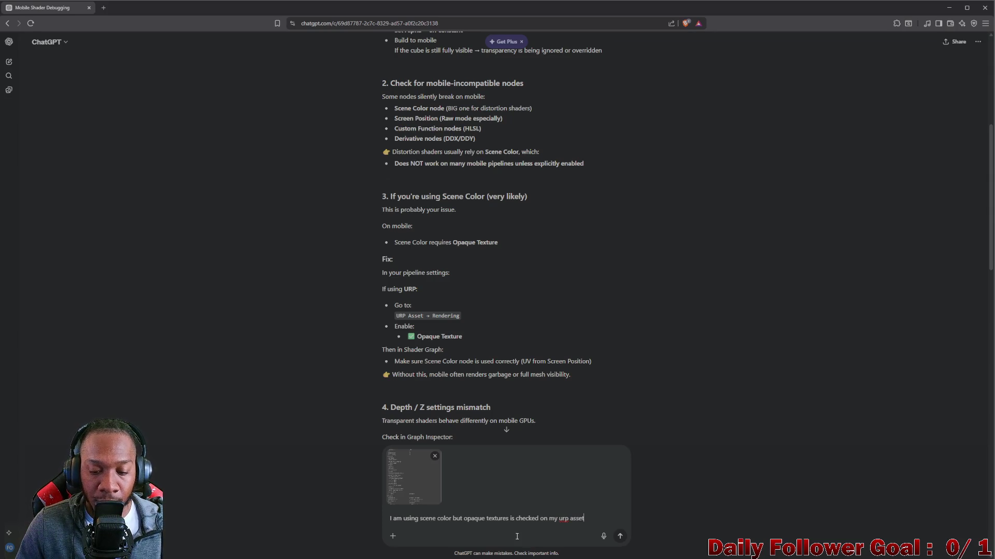
mouse_move(496, 551)
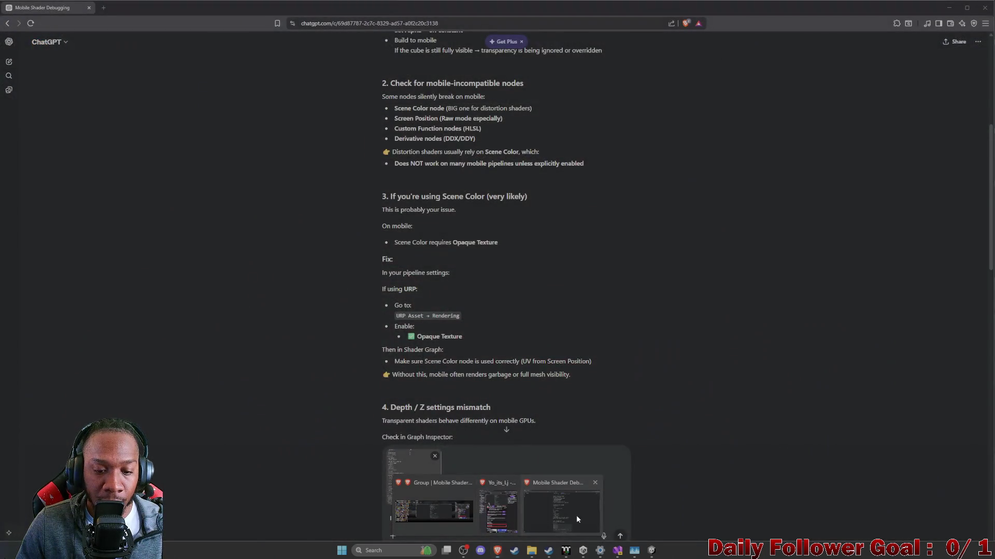
left_click(576, 515)
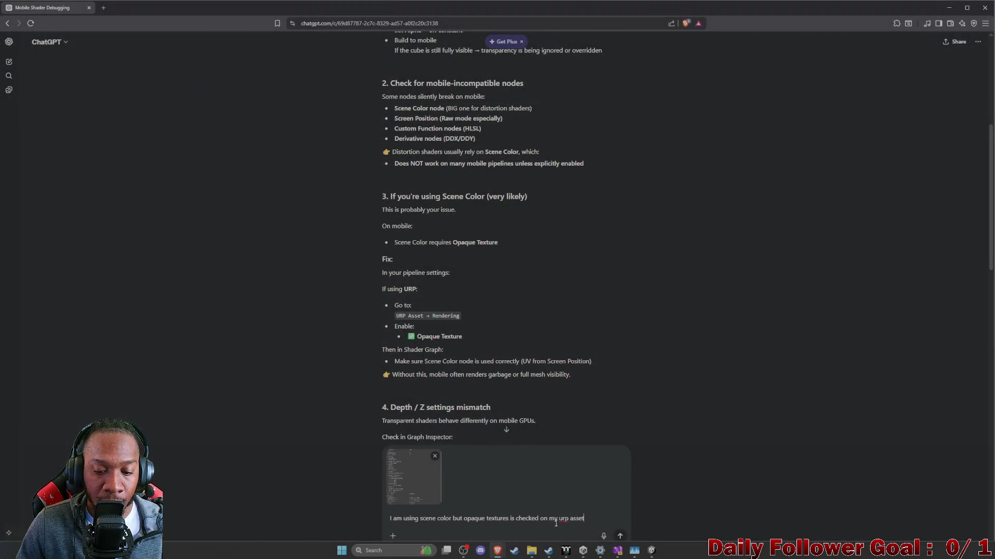
mouse_move(586, 556)
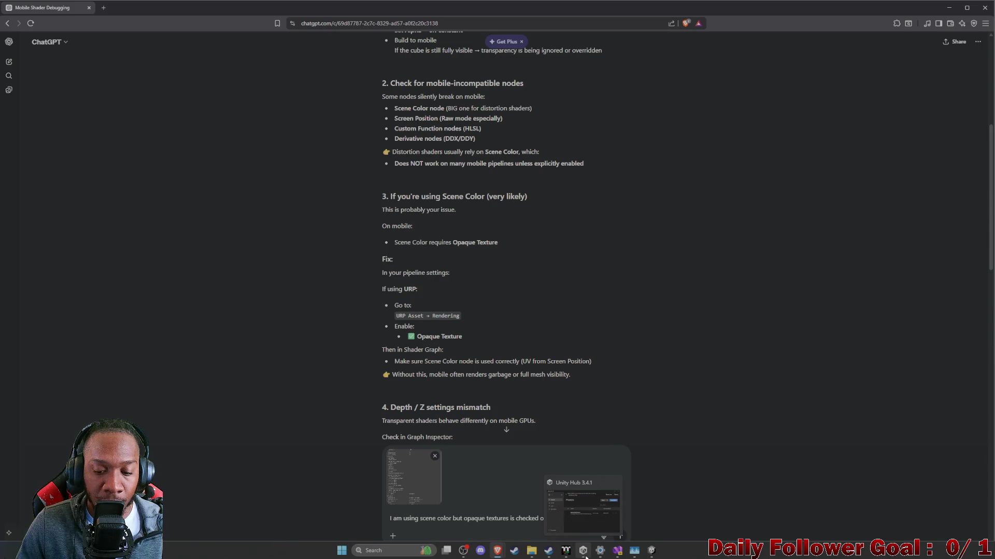
mouse_move(501, 556)
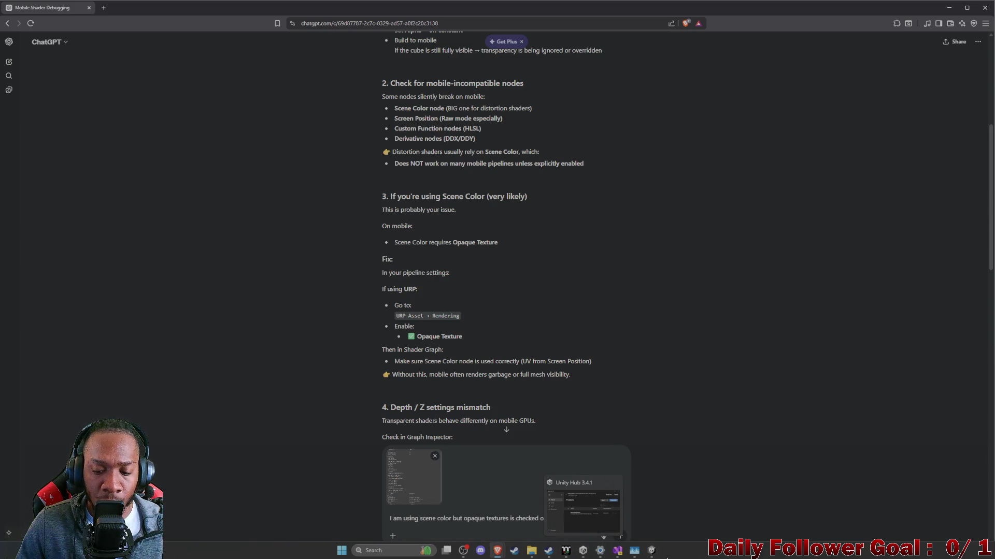
- Pan the graph over the Time, Multiply, Lerp, Add and Scene Color nodes
left_click(656, 557)
scroll(338, 272, "down", 3)
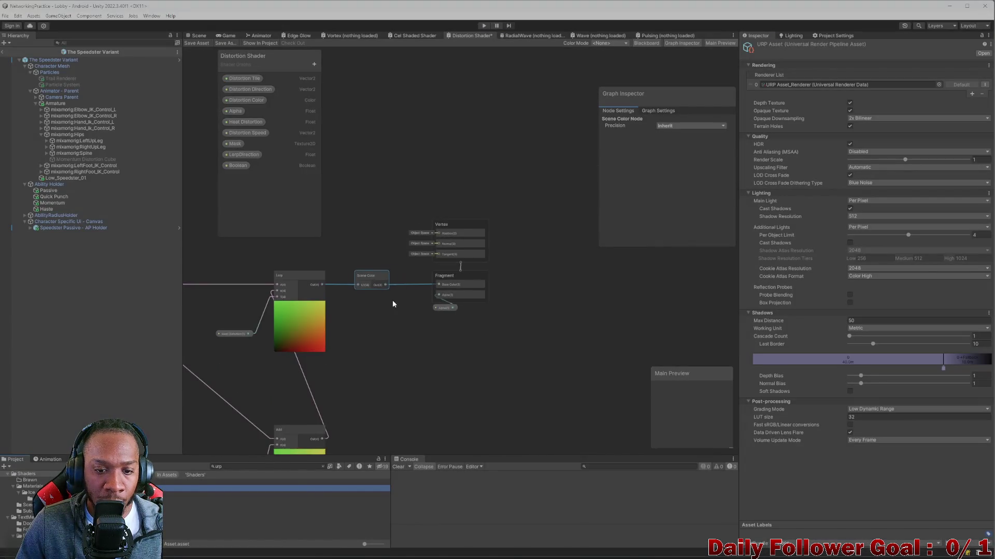
scroll(392, 300, "up", 5)
scroll(439, 309, "down", 3)
mouse_move(438, 309)
left_mouse_down()
mouse_move(477, 278)
mouse_move(533, 275)
left_mouse_up()
scroll(367, 360, "up", 3)
scroll(365, 332, "up", 3)
mouse_move(362, 307)
left_mouse_down()
mouse_move(437, 343)
mouse_move(601, 369)
mouse_move(490, 288)
mouse_move(396, 279)
mouse_move(264, 407)
mouse_move(399, 328)
mouse_move(309, 295)
mouse_move(254, 229)
left_mouse_up()
mouse_move(435, 310)
left_mouse_down()
mouse_move(433, 338)
mouse_move(380, 382)
mouse_move(347, 382)
mouse_move(392, 384)
mouse_move(313, 366)
left_mouse_up()
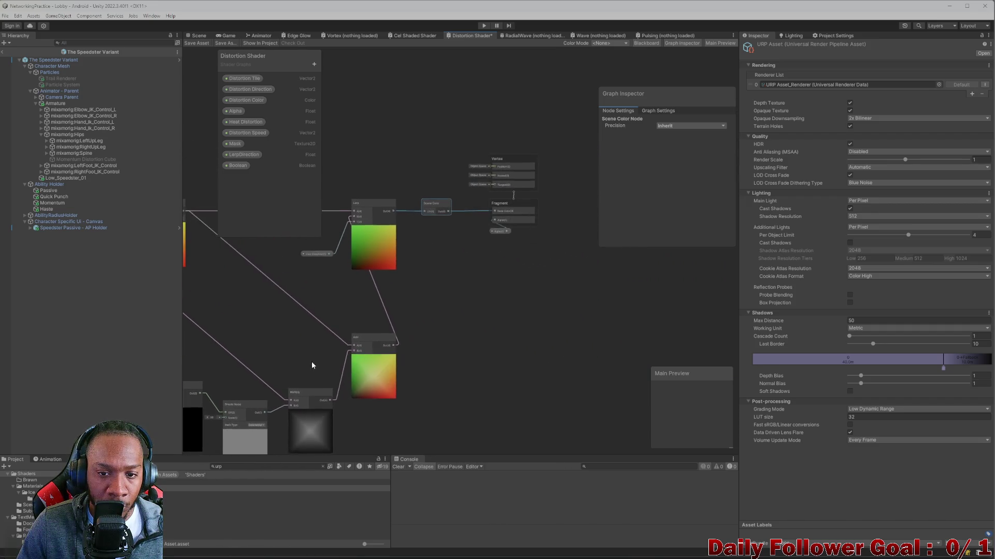
left_click_drag(294, 257, 368, 274)
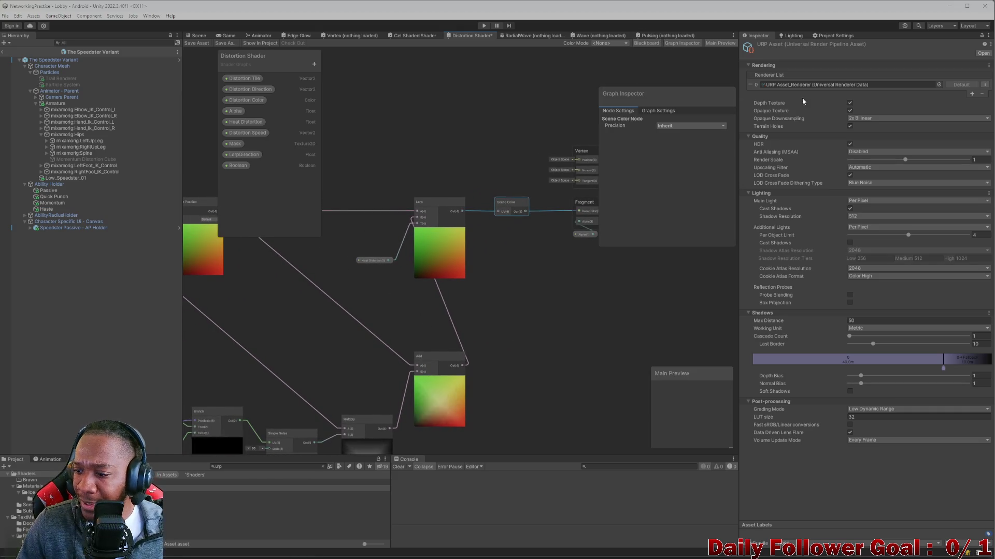
- Check the Graph Settings surface type, then return to the Scene Color node's settings
left_click(657, 111)
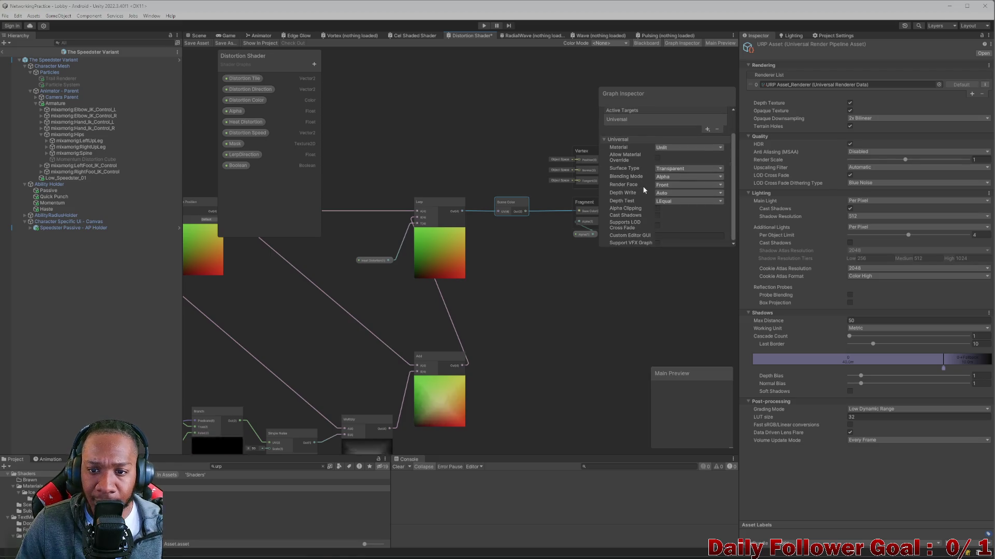
left_click(618, 110)
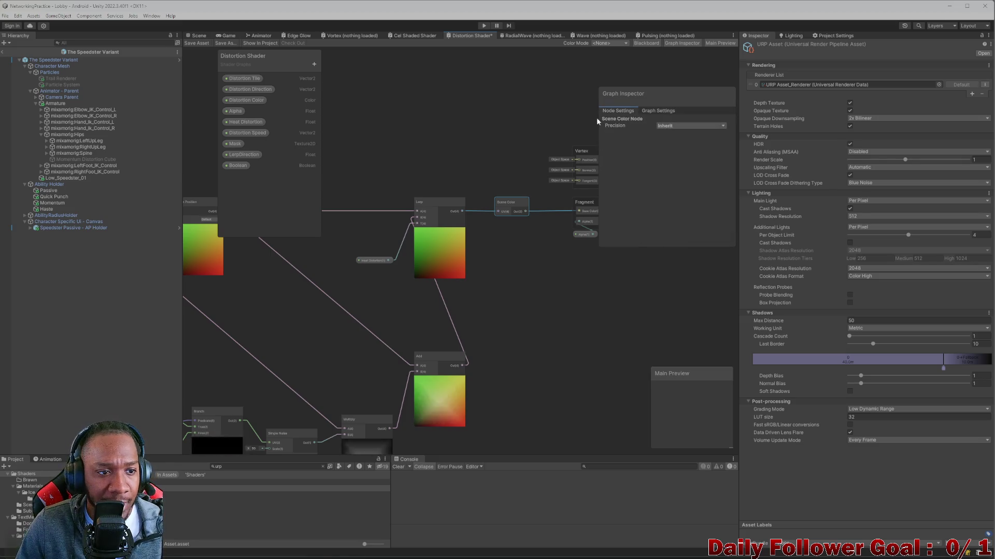
scroll(425, 172, "down", 4)
scroll(466, 222, "up", 5)
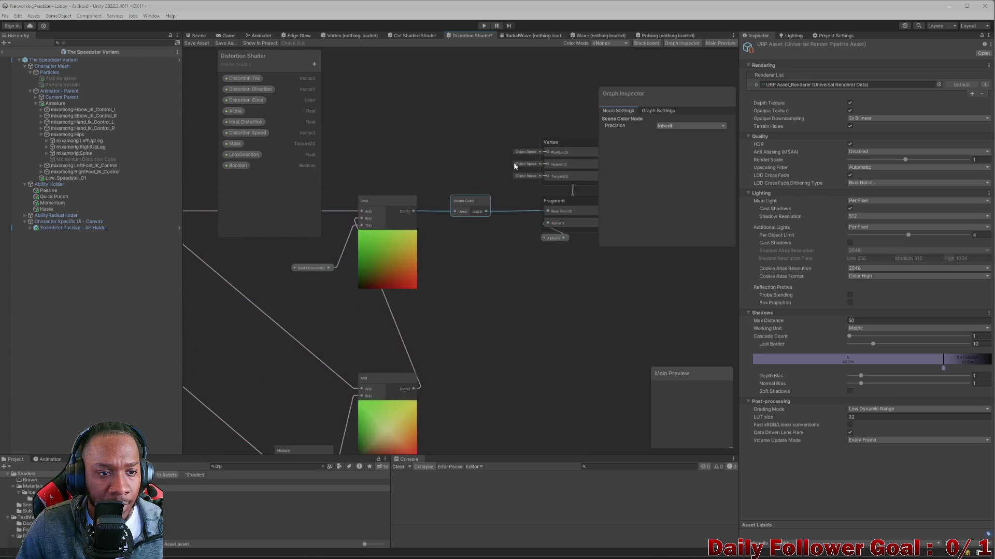
mouse_move(509, 547)
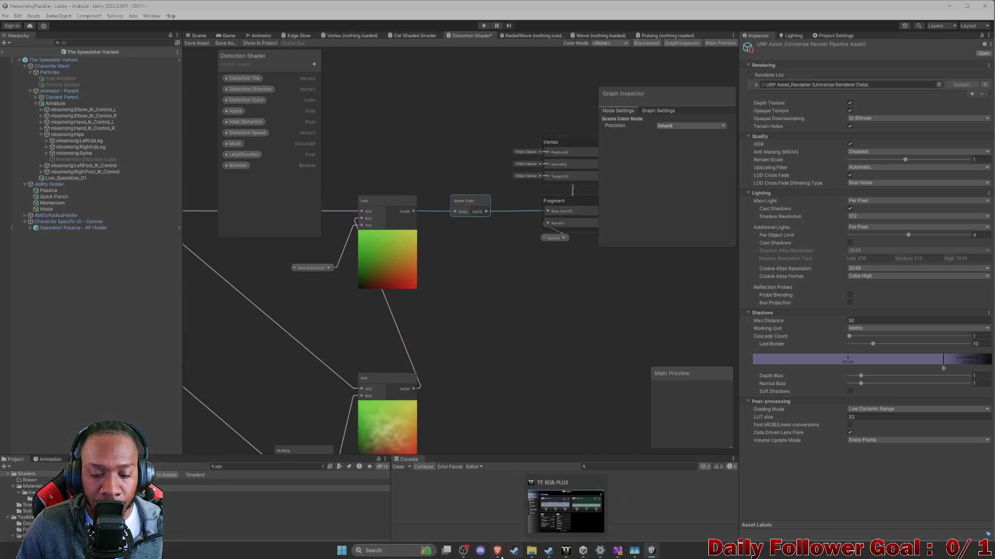
left_click(587, 513)
- Send the screenshot and Opaque Texture note, then read the advice on testing Scene Color and Screen Position mode
scroll(586, 513, "down", 3)
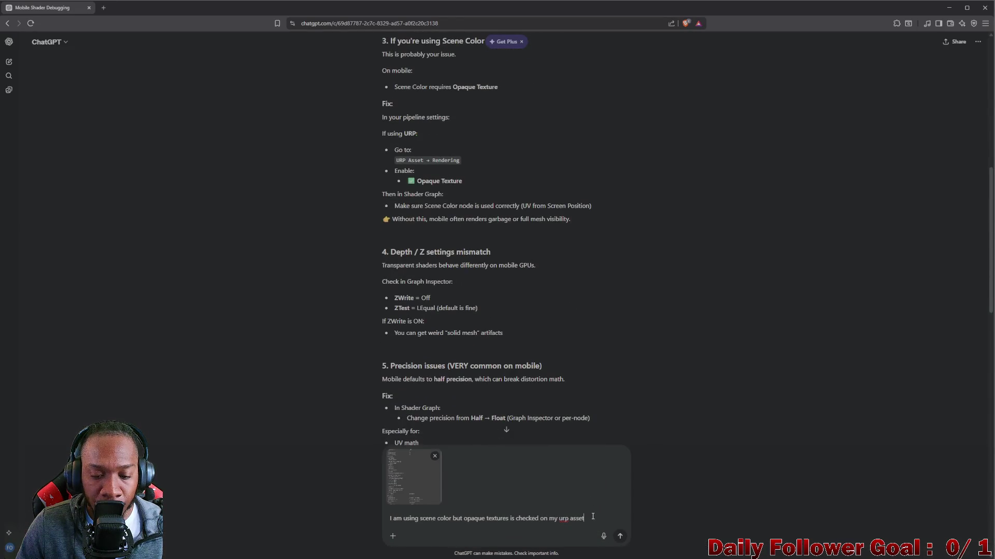
key("Return")
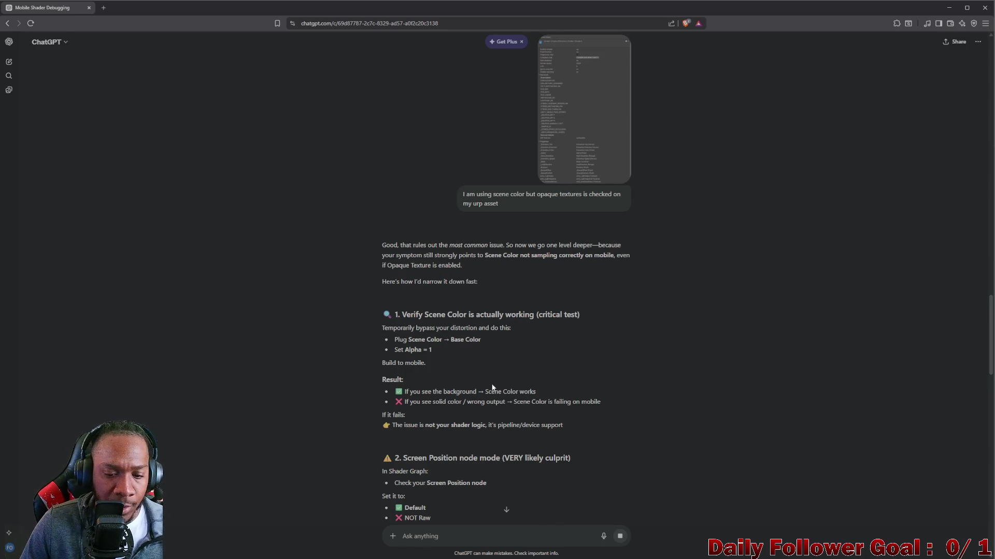
scroll(479, 386, "down", 2)
scroll(473, 353, "down", 1)
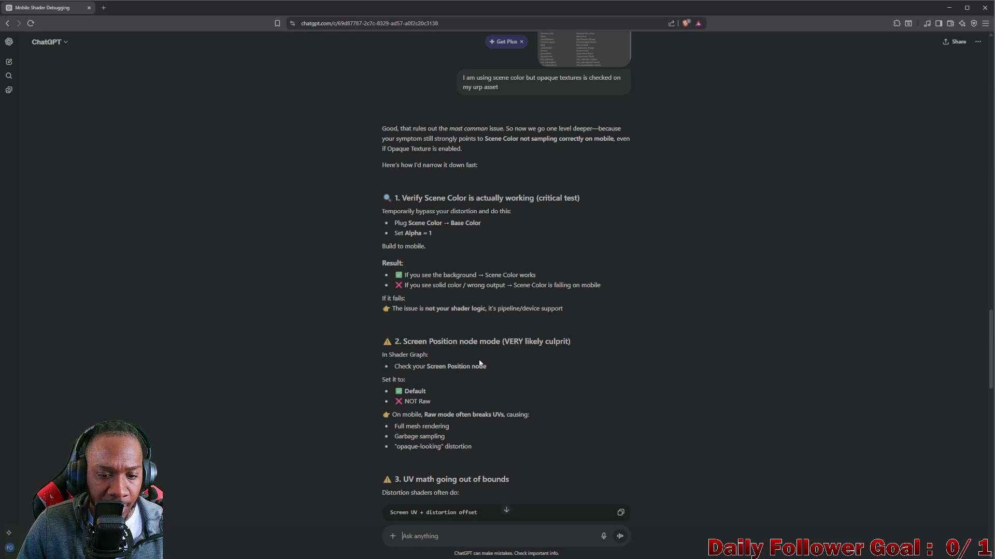
scroll(479, 364, "down", 1)
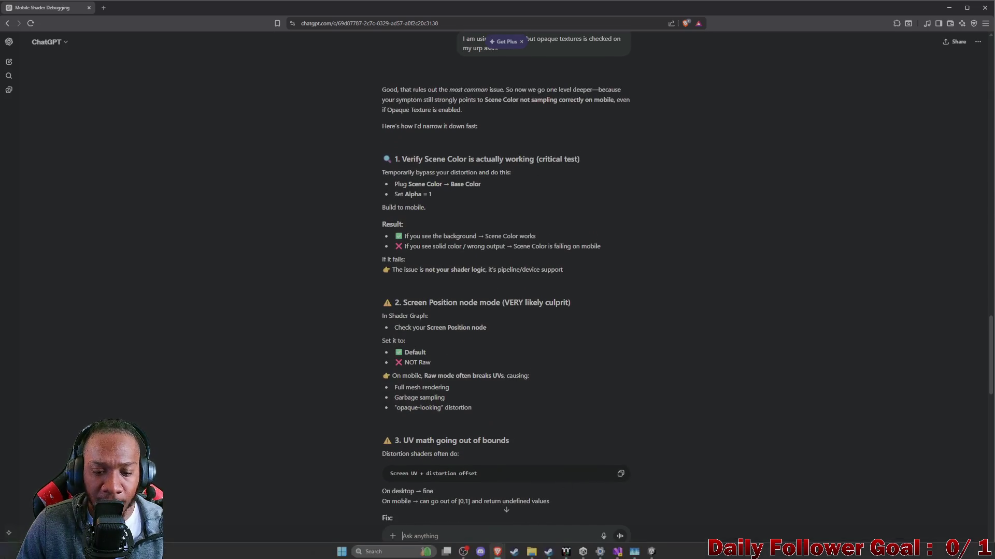
left_click(651, 553)
- Select the Screen Position node and inspect its precision choices without changing them
scroll(377, 249, "up", 5)
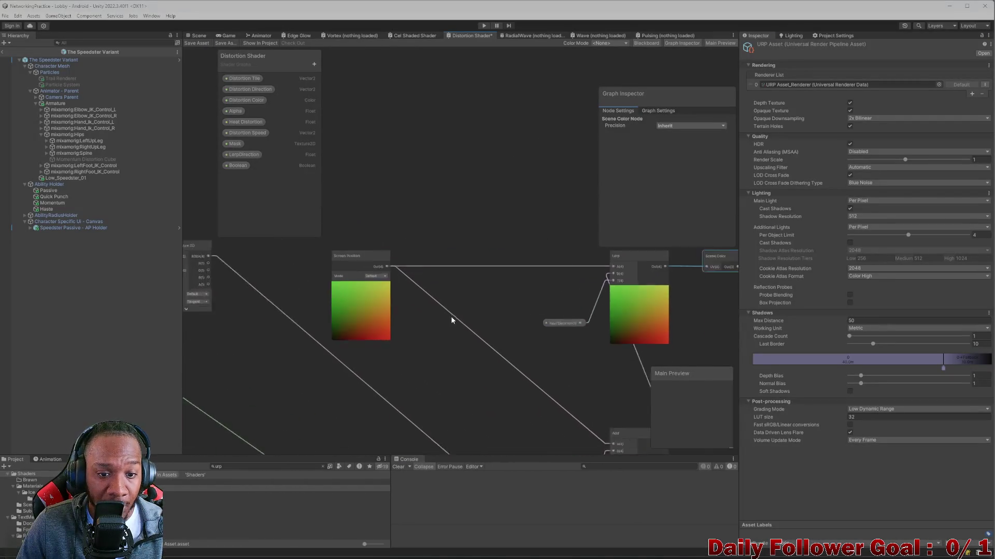
left_click(417, 259)
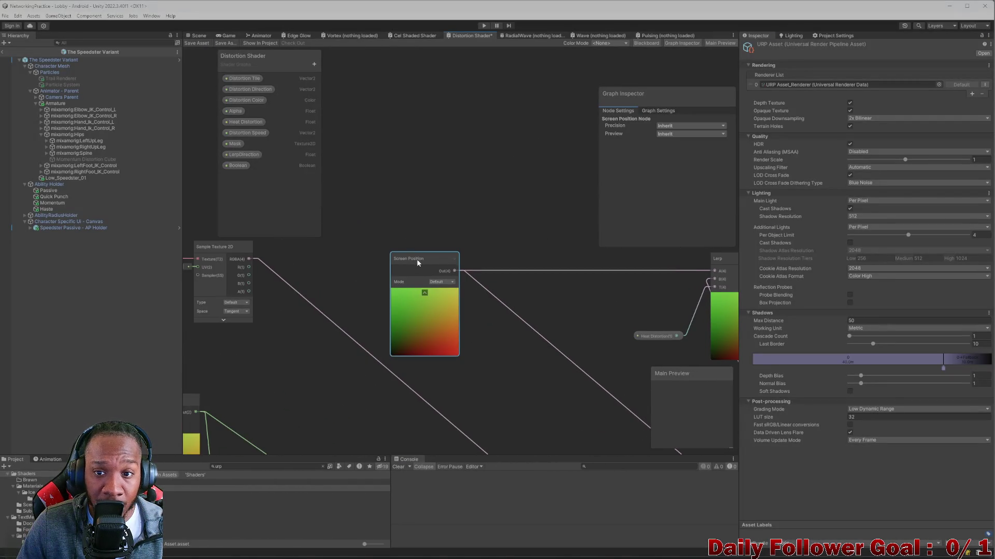
left_click(659, 110)
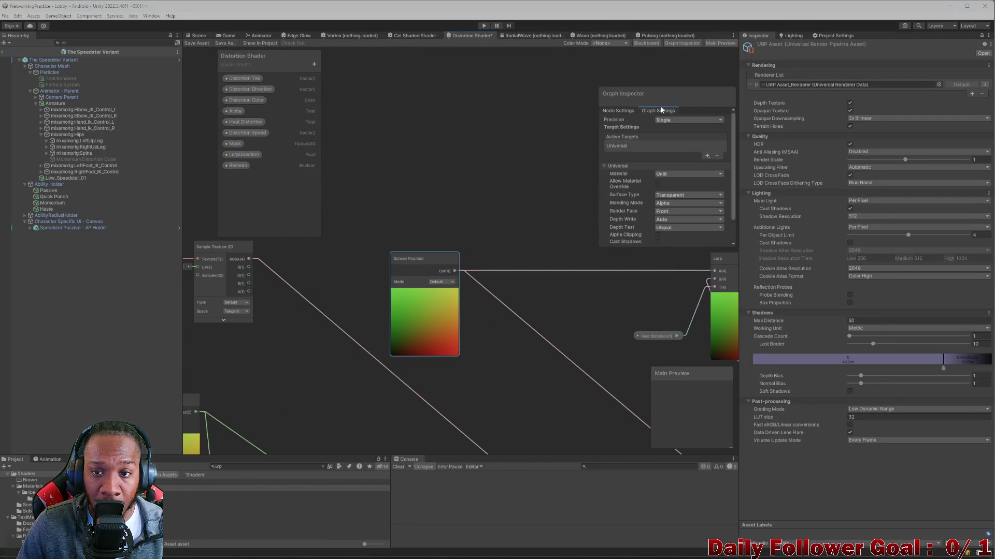
left_click(611, 111)
left_click_drag(420, 259, 421, 259)
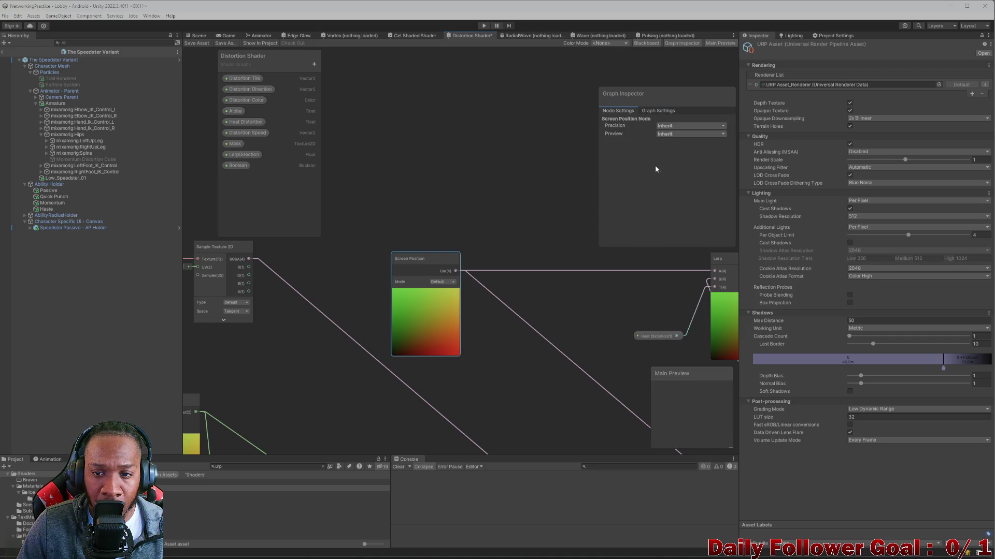
left_click(683, 126)
left_click(424, 229)
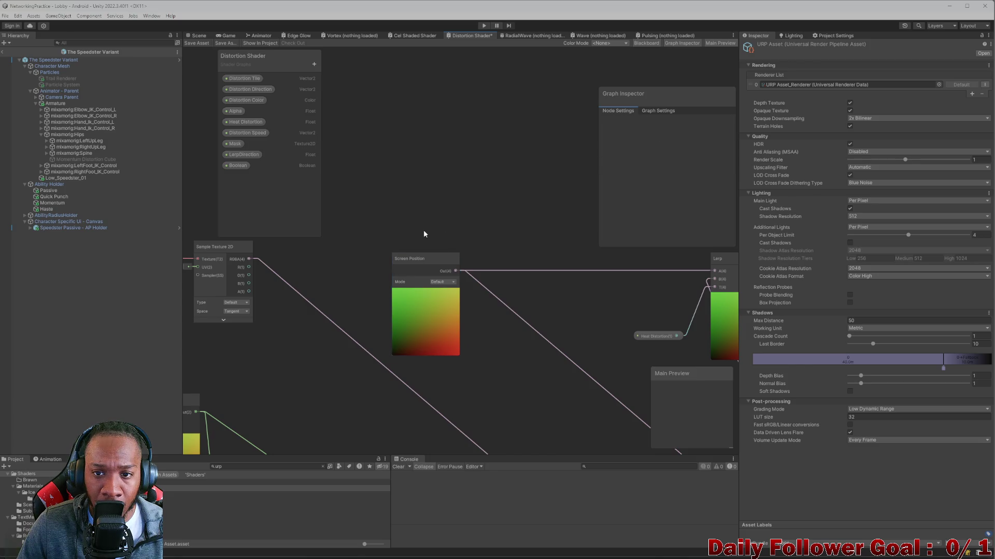
- Reselect the Screen Position node and keep its Precision and Preview at Inherit
scroll(414, 272, "down", 5)
scroll(435, 198, "up", 8)
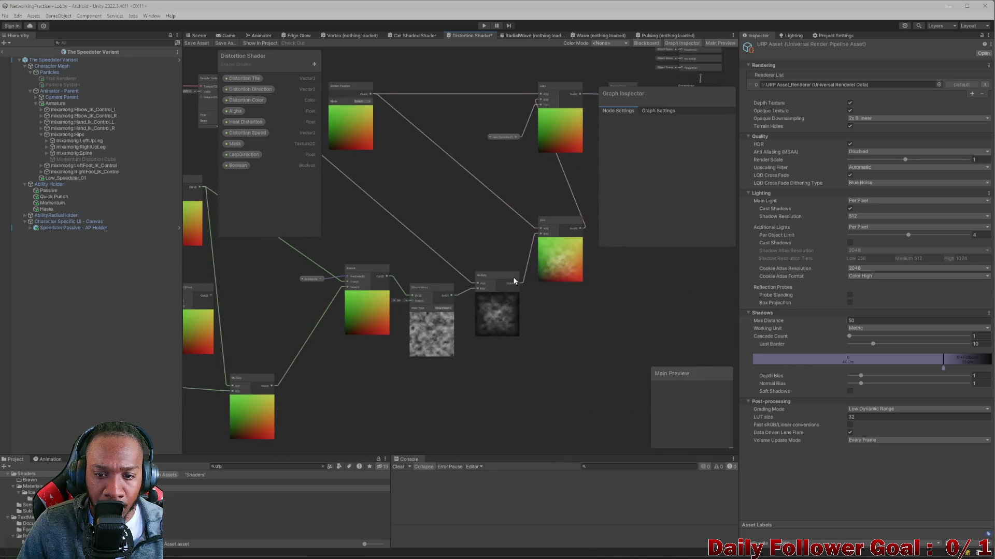
scroll(496, 258, "down", 5)
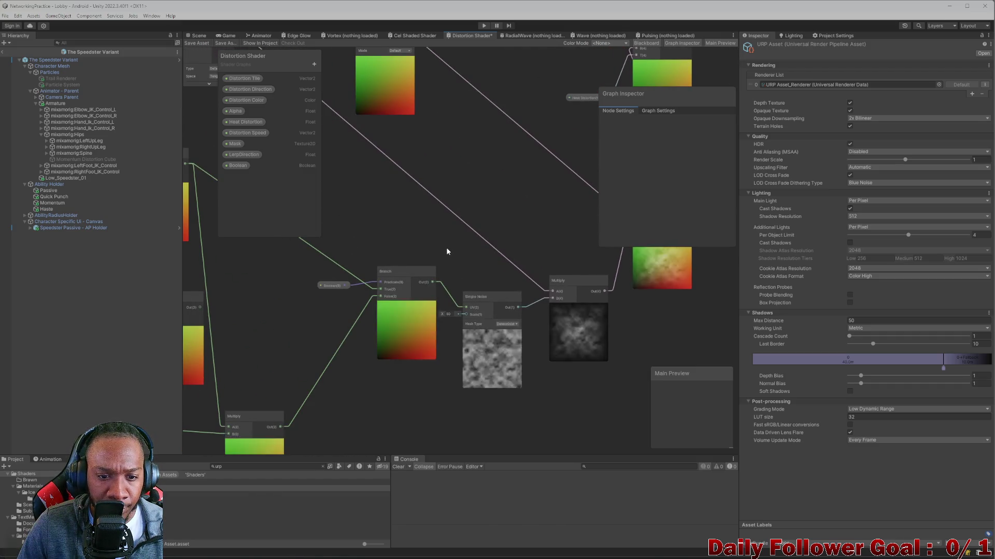
scroll(446, 250, "down", 3)
scroll(412, 178, "up", 3)
mouse_move(459, 238)
left_mouse_down()
mouse_move(455, 255)
mouse_move(402, 278)
mouse_move(521, 181)
mouse_move(440, 245)
mouse_move(467, 168)
mouse_move(398, 254)
left_mouse_up()
mouse_move(418, 291)
left_mouse_down()
mouse_move(423, 228)
mouse_move(517, 262)
mouse_move(412, 155)
left_mouse_up()
left_click(413, 156)
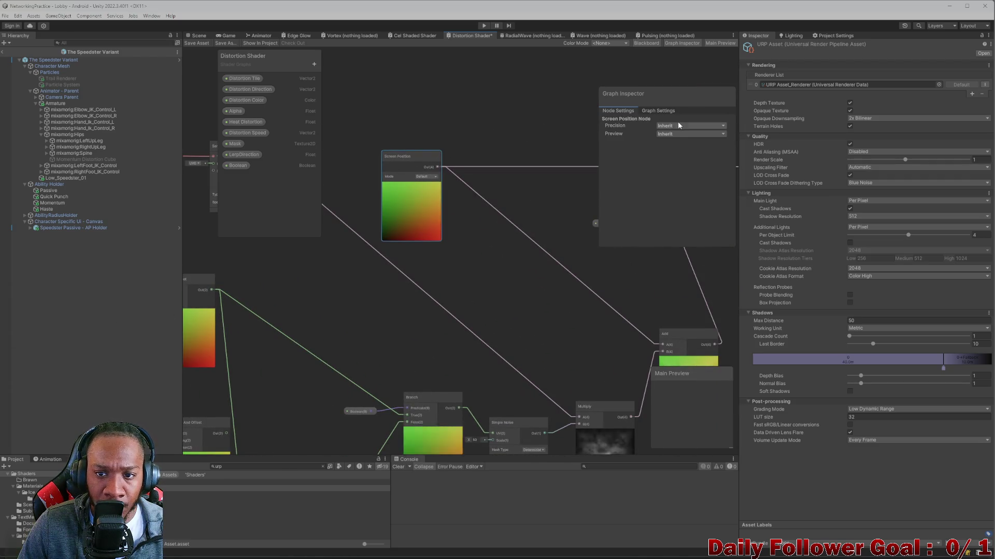
left_click(677, 126)
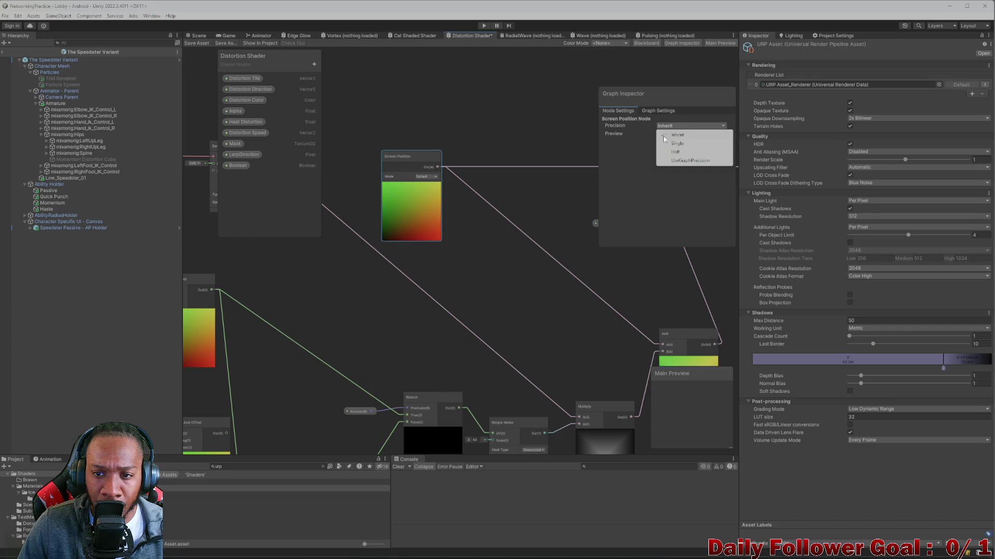
left_click(664, 135)
left_click(679, 134)
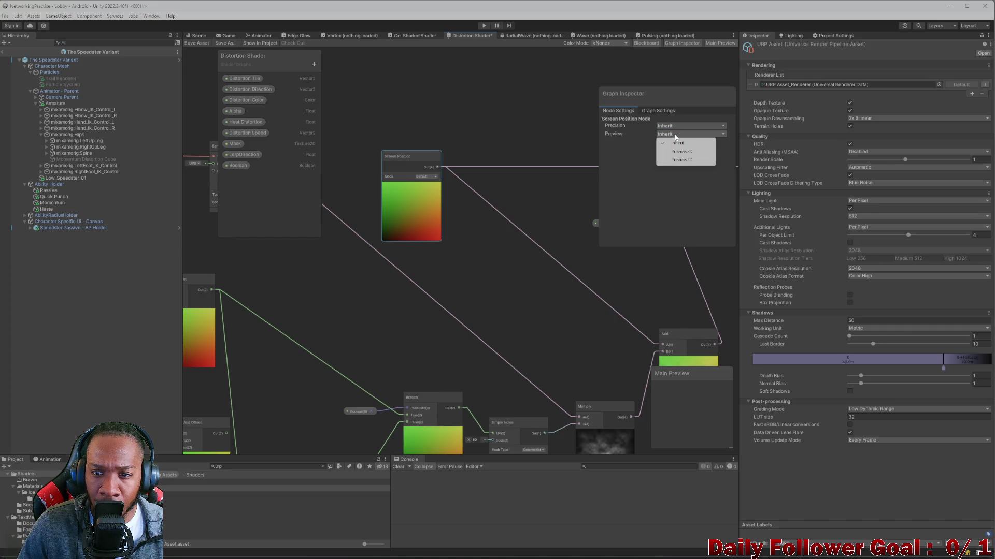
left_click(624, 138)
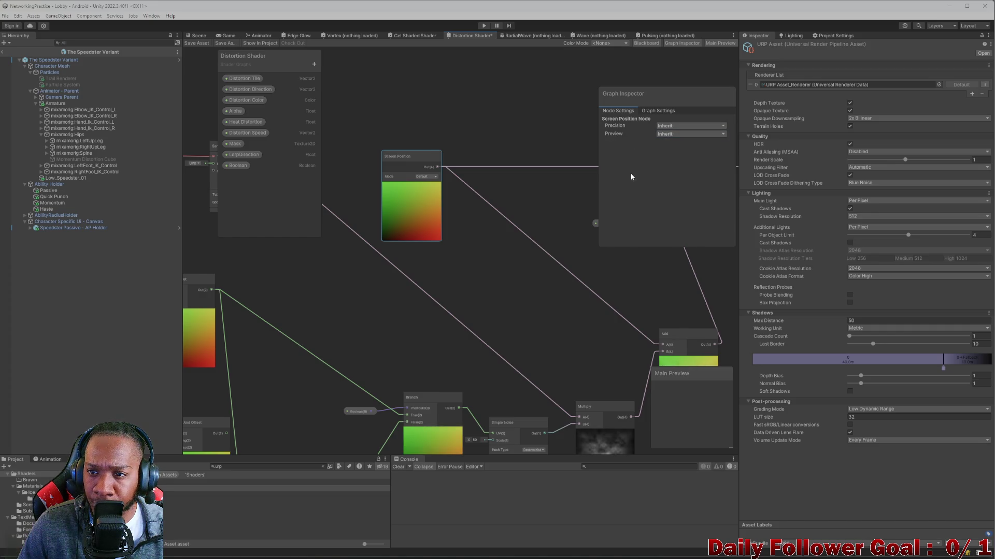
- Confirm the Screen Position node's Mode stays on Default
scroll(409, 156, "up", 3)
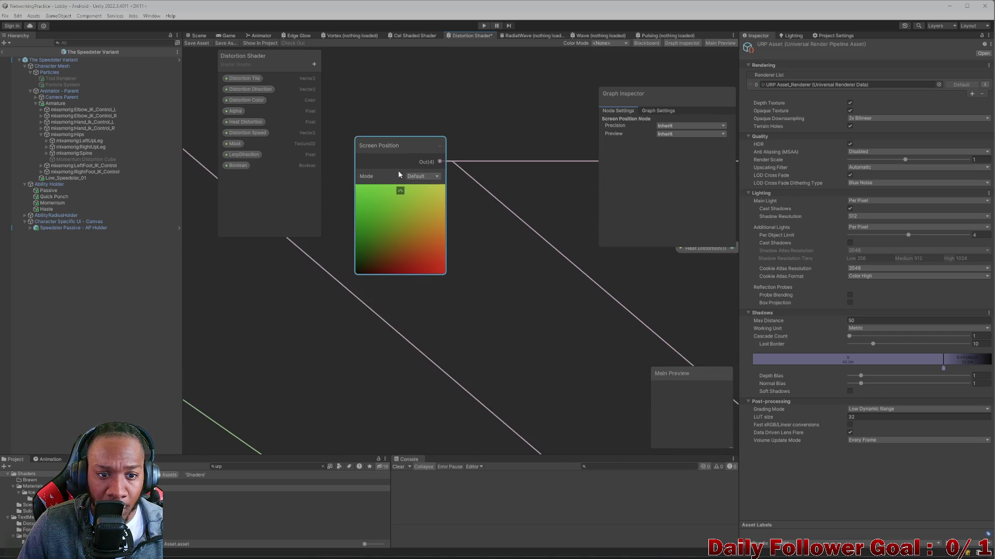
left_click(409, 177)
left_click(430, 178)
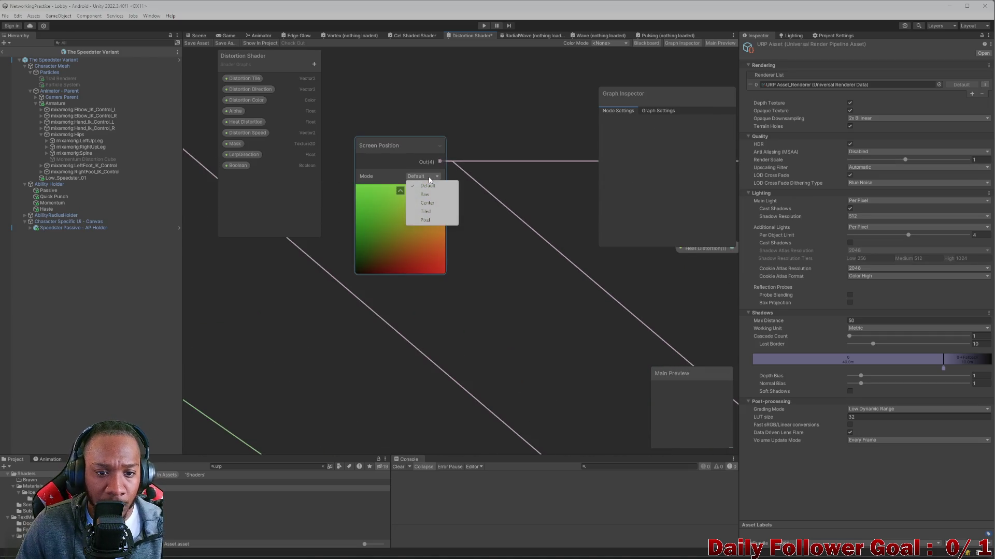
left_click(560, 318)
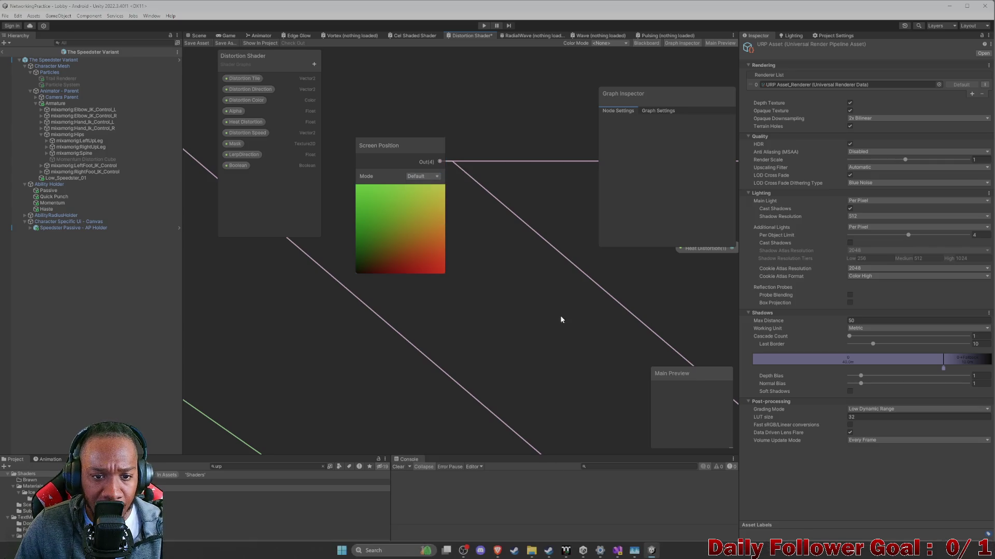
mouse_move(497, 550)
left_click(533, 506)
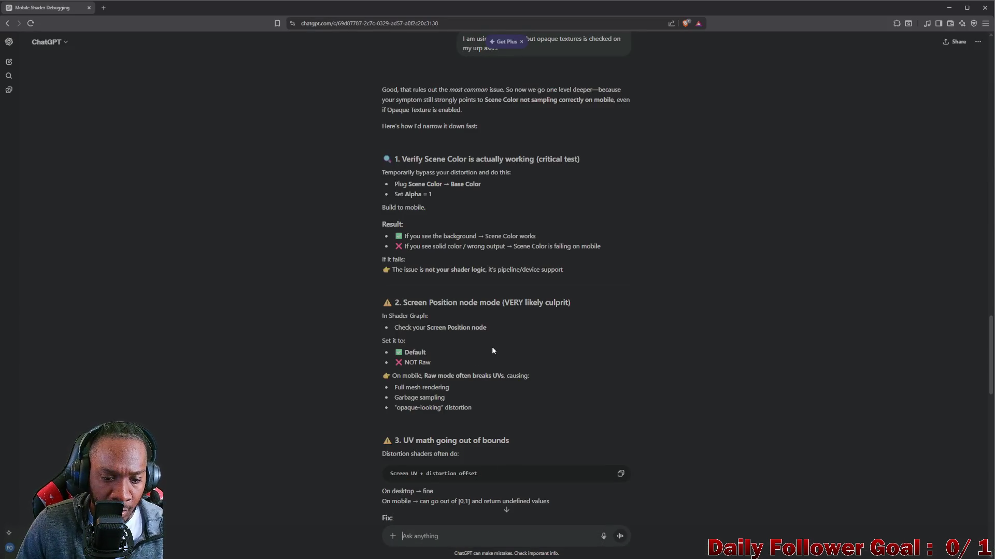
scroll(500, 337, "down", 2)
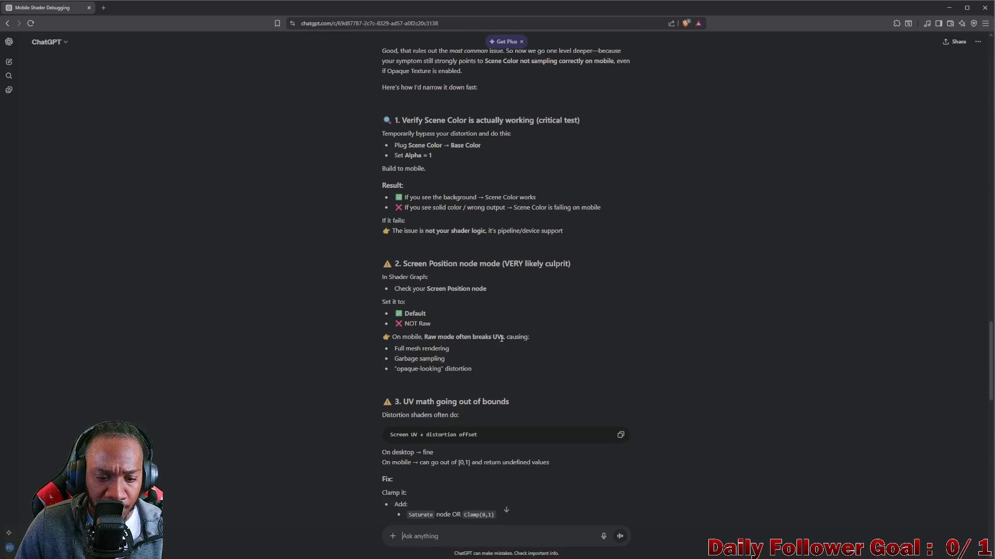
scroll(501, 339, "down", 2)
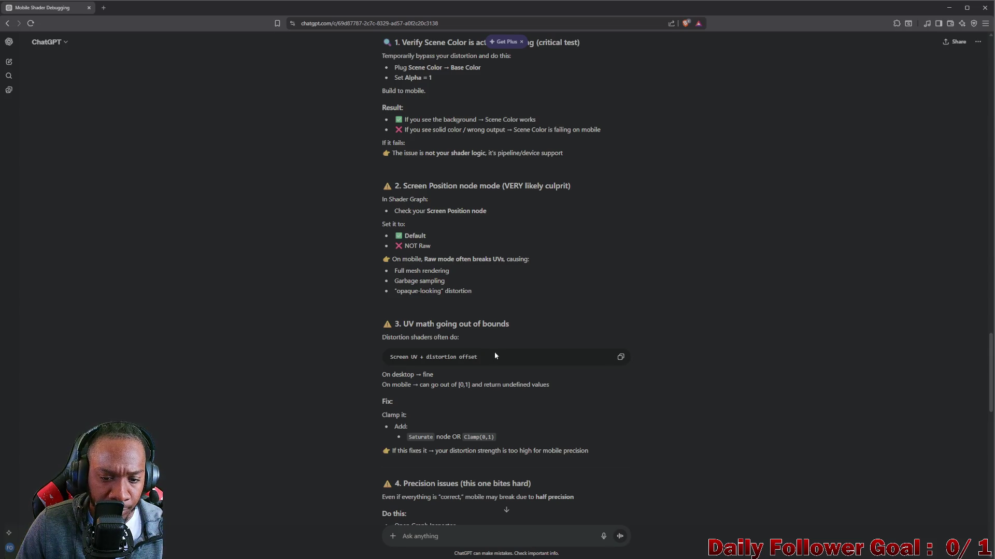
scroll(495, 354, "down", 1)
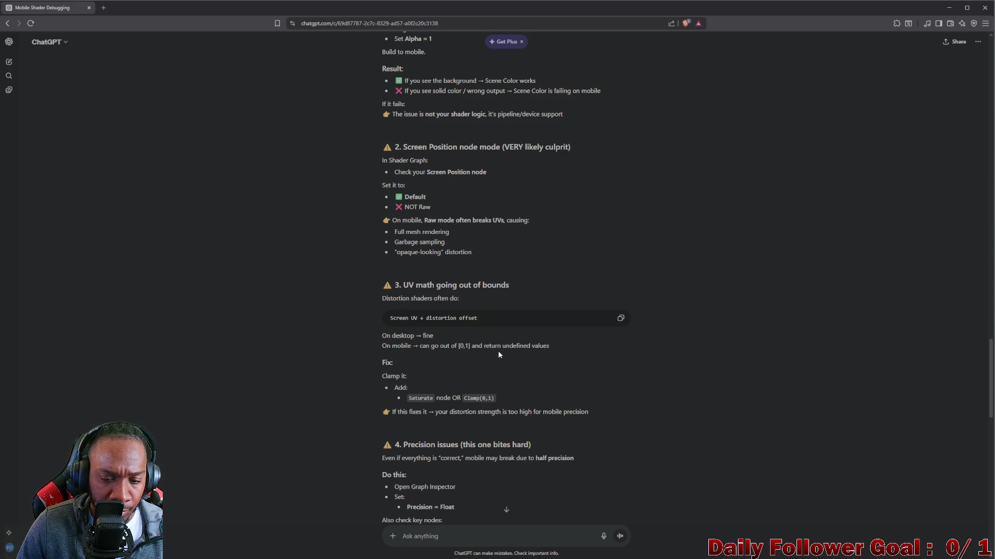
scroll(498, 350, "down", 3)
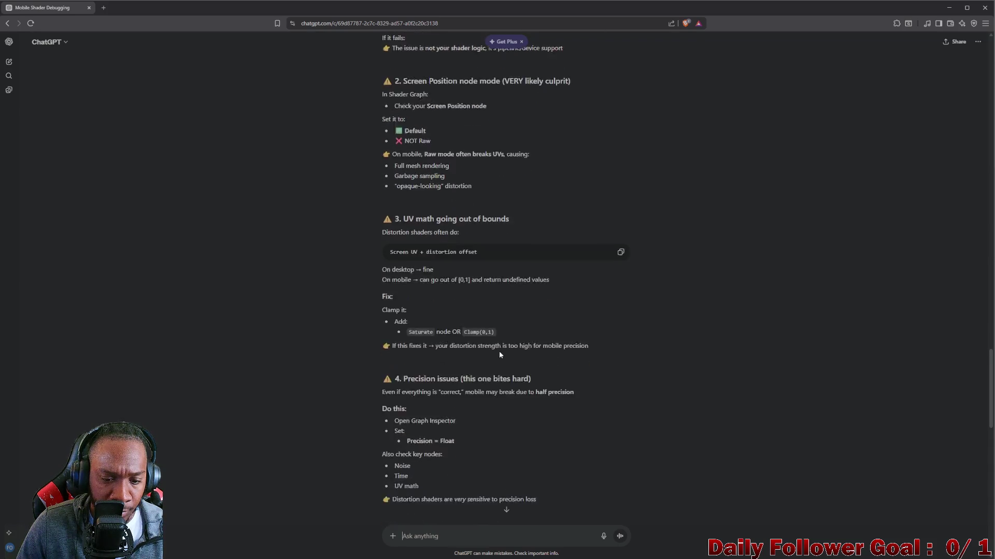
scroll(506, 349, "down", 2)
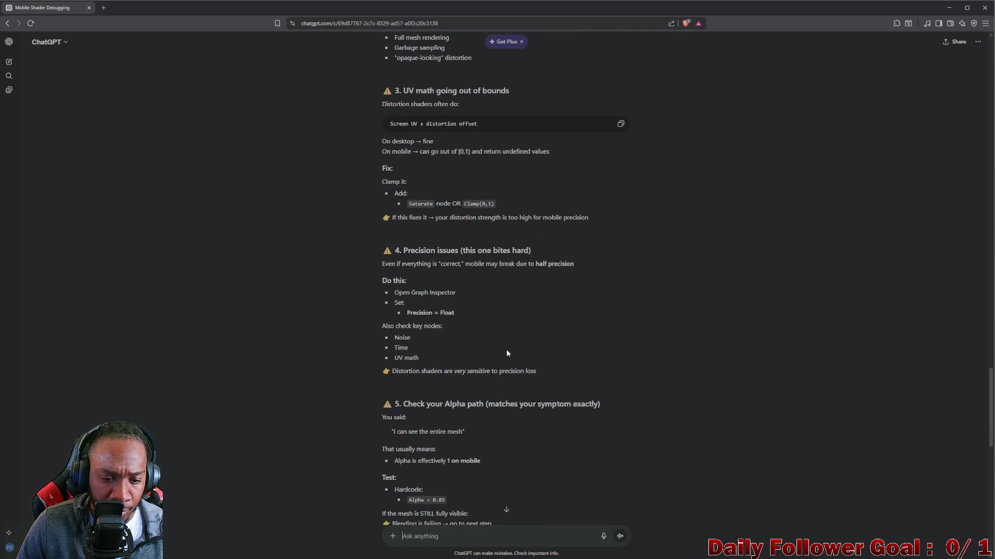
scroll(508, 360, "down", 2)
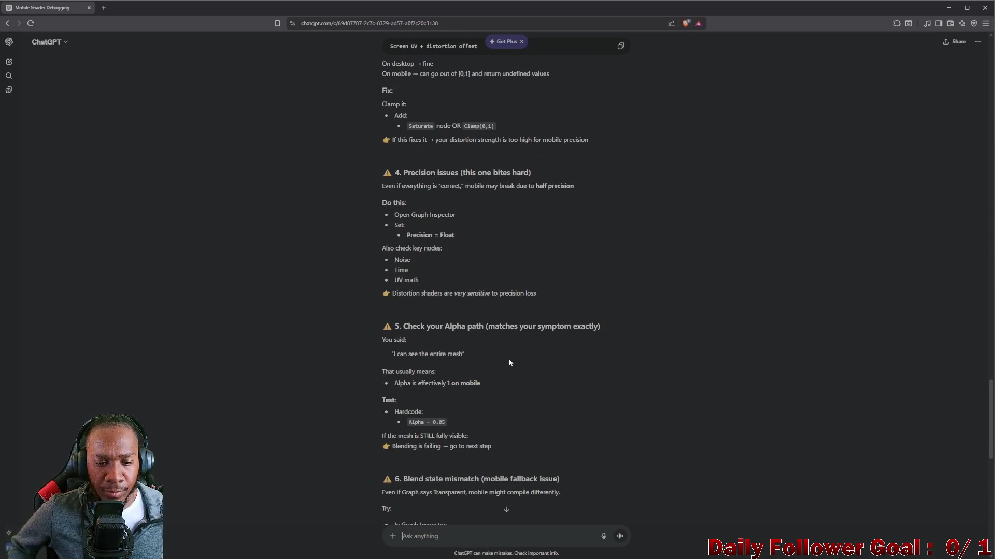
scroll(466, 510, "down", 5)
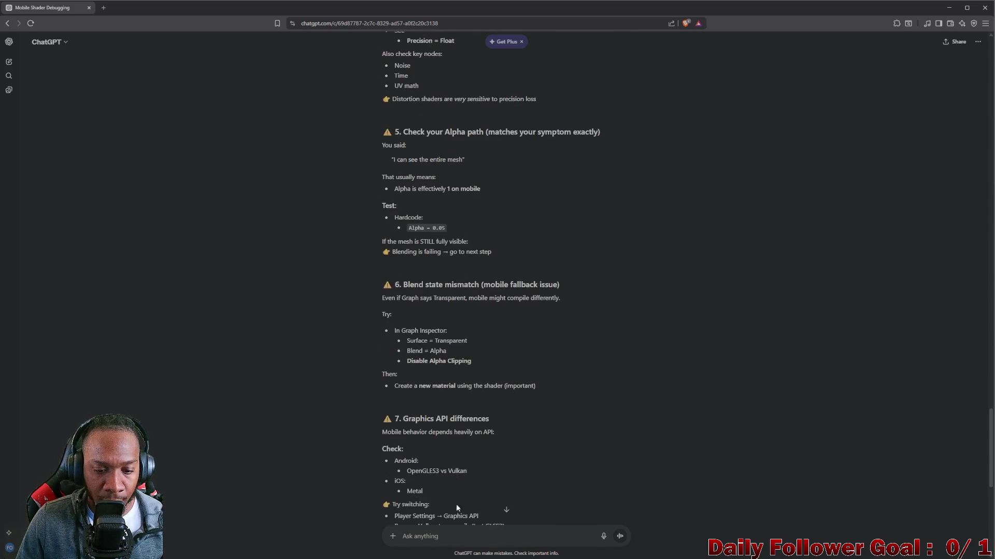
scroll(464, 441, "down", 3)
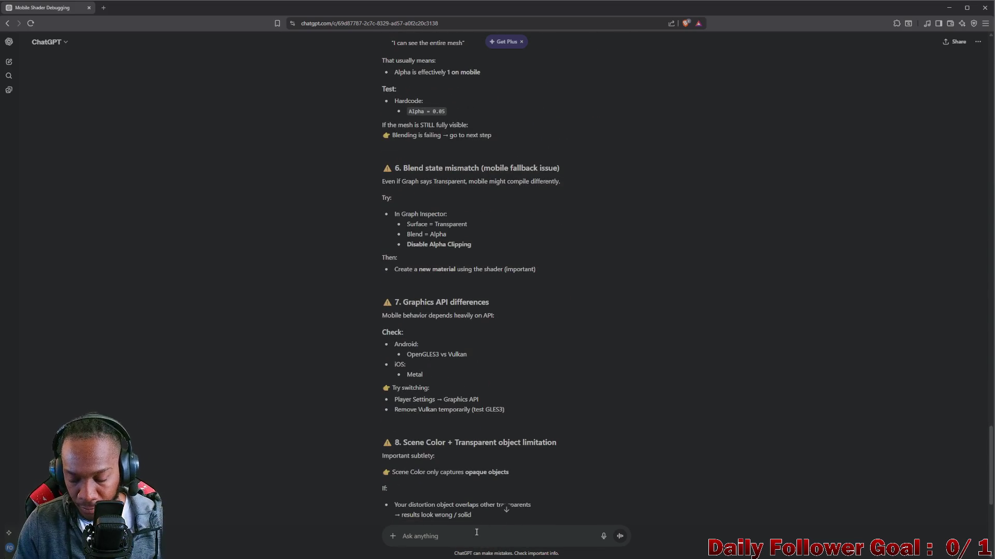
- Ask ChatGPT how to get the shader graph's data over to it for inspection
type("how can I")
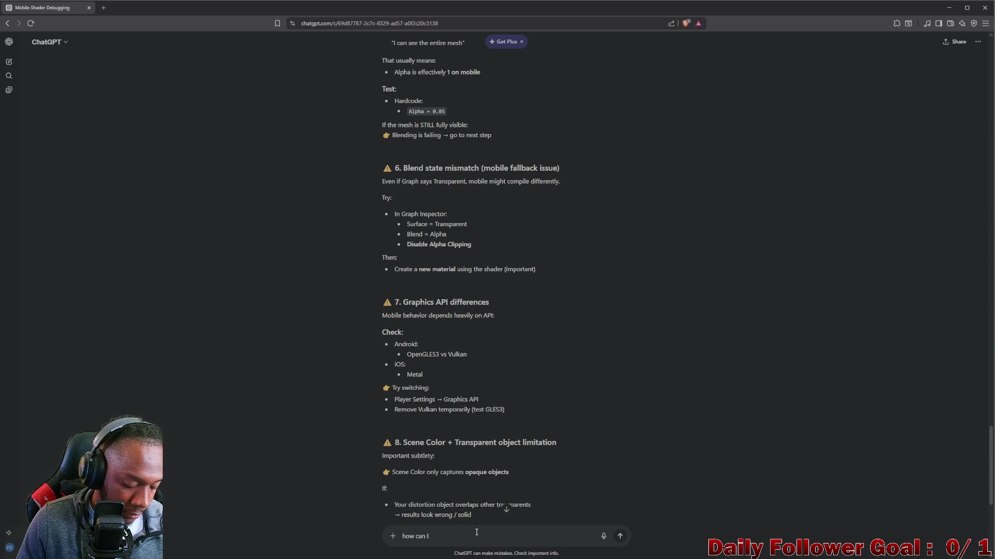
type(" get t")
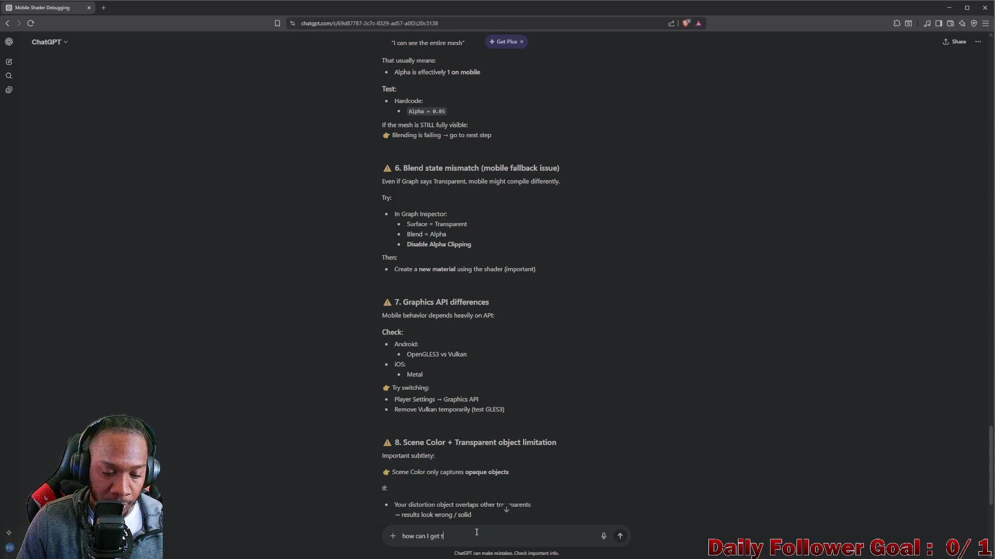
type("he da")
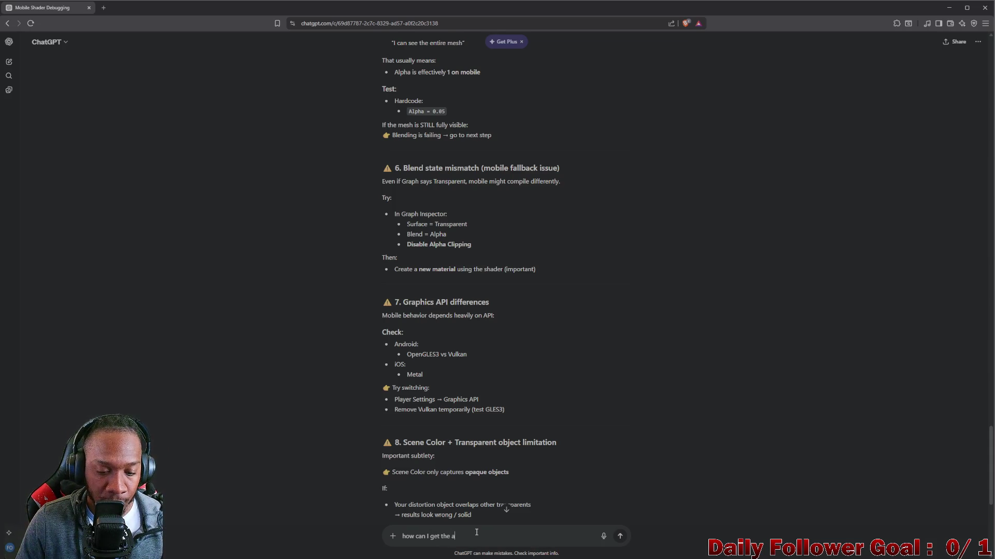
type("ta from my shad")
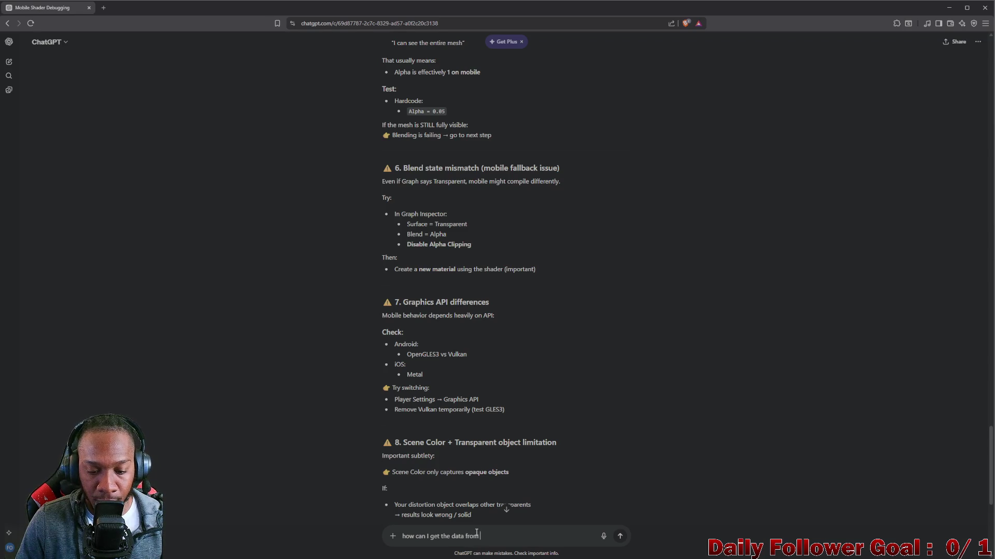
type("er grap")
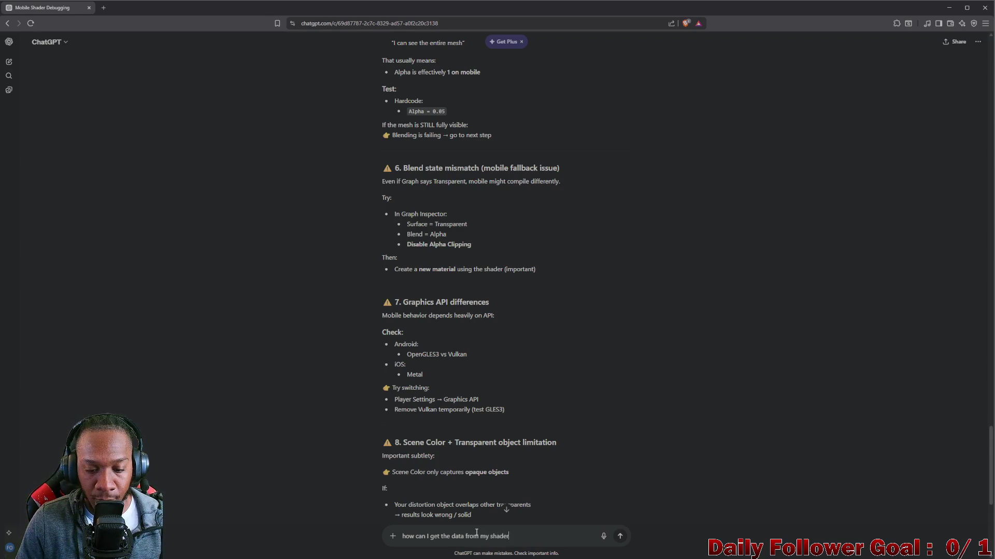
type("h over t")
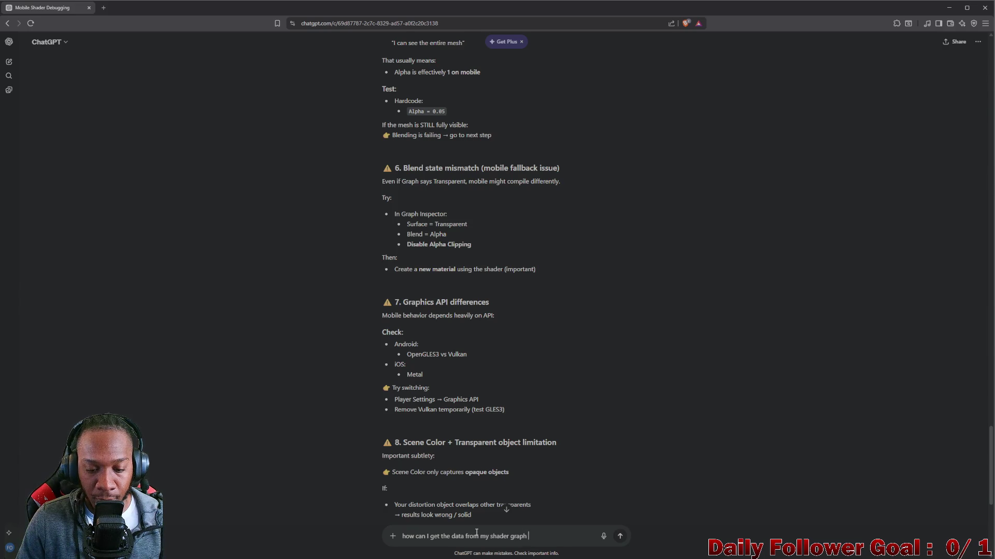
type("o you ")
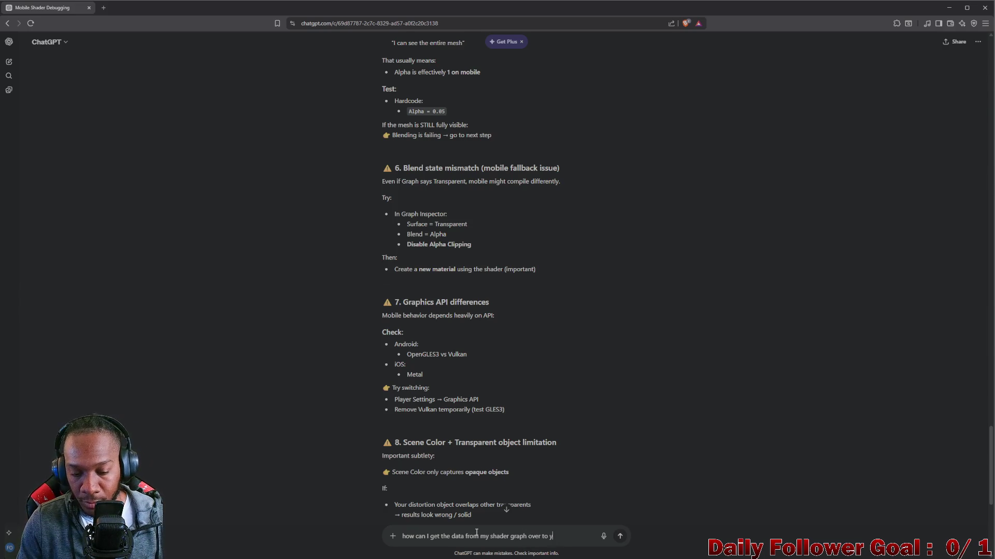
type("to inspect it")
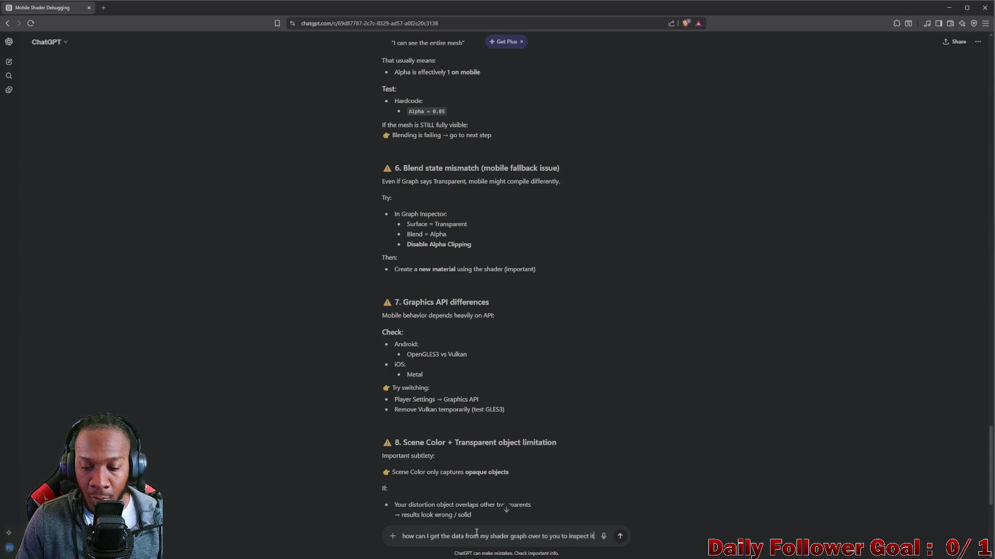
key("Return")
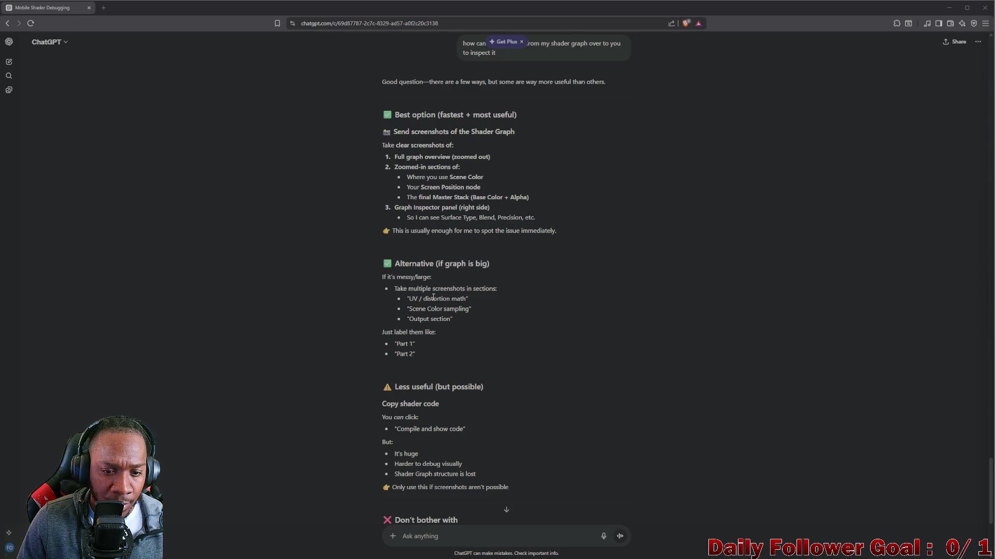
- Read ChatGPT's advice on sending Shader Graph screenshots, then return to the Unity Distortion Shader graph
scroll(440, 339, "down", 1)
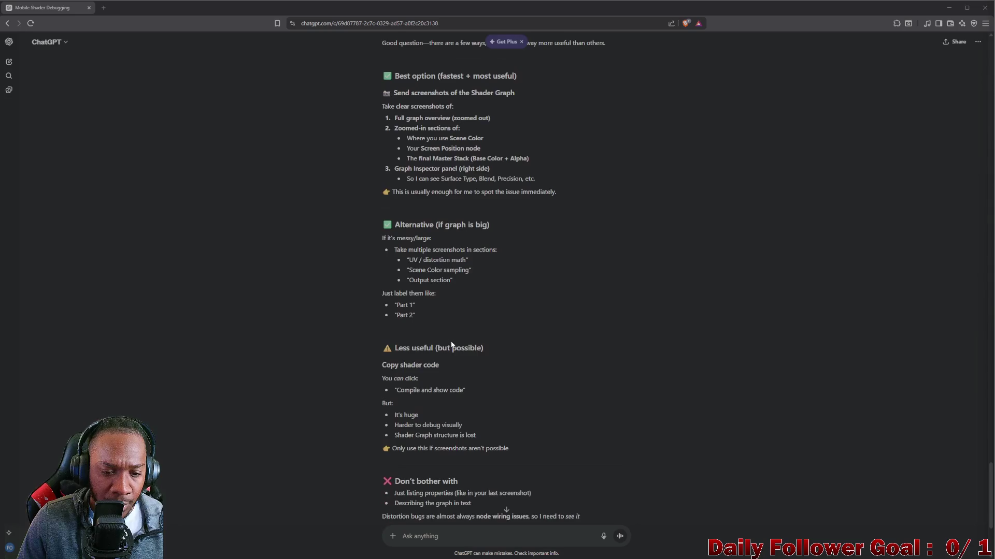
scroll(403, 384, "down", 1)
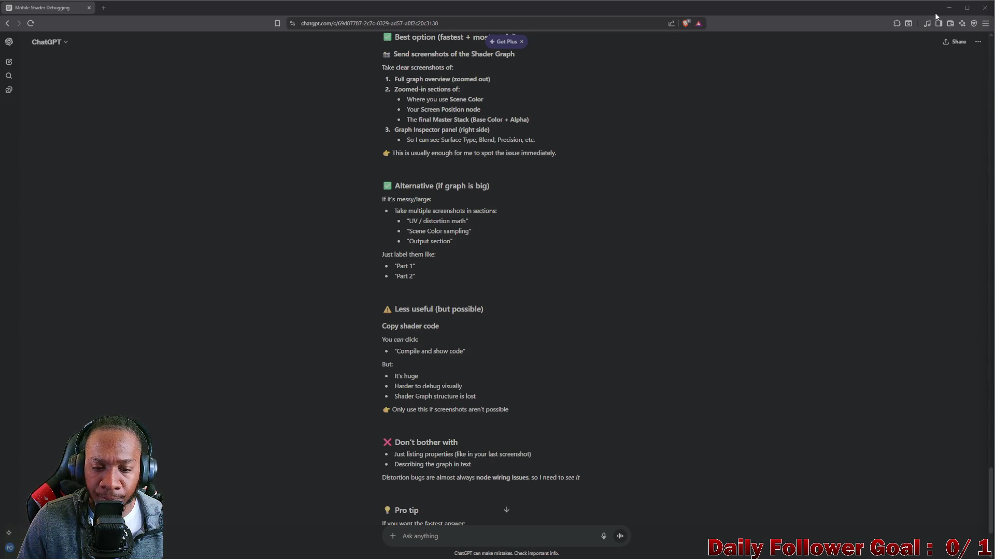
scroll(710, 162, "up", 6)
key("alt+Tab")
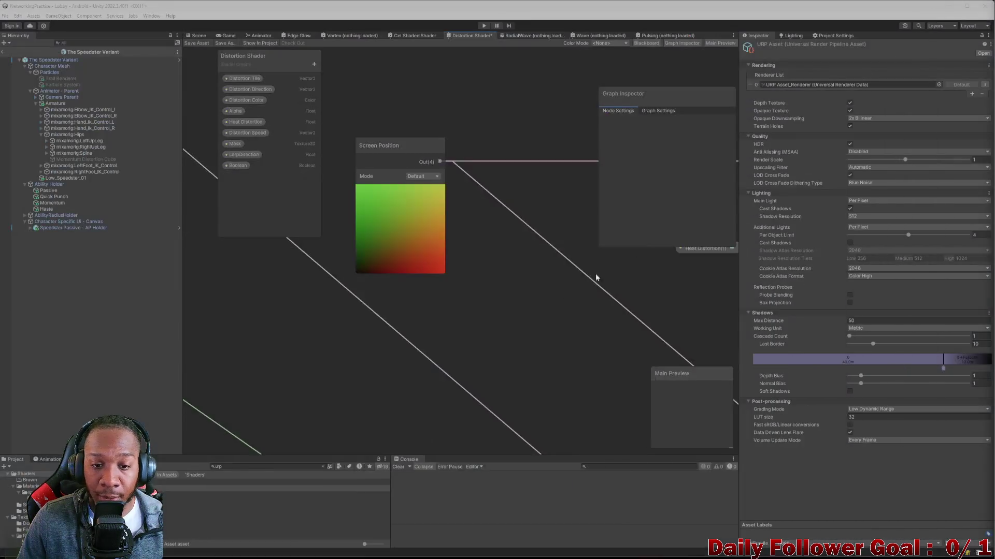
- Pan and zoom the Distortion Shader graph to frame its upper nodes
scroll(595, 278, "down", 5)
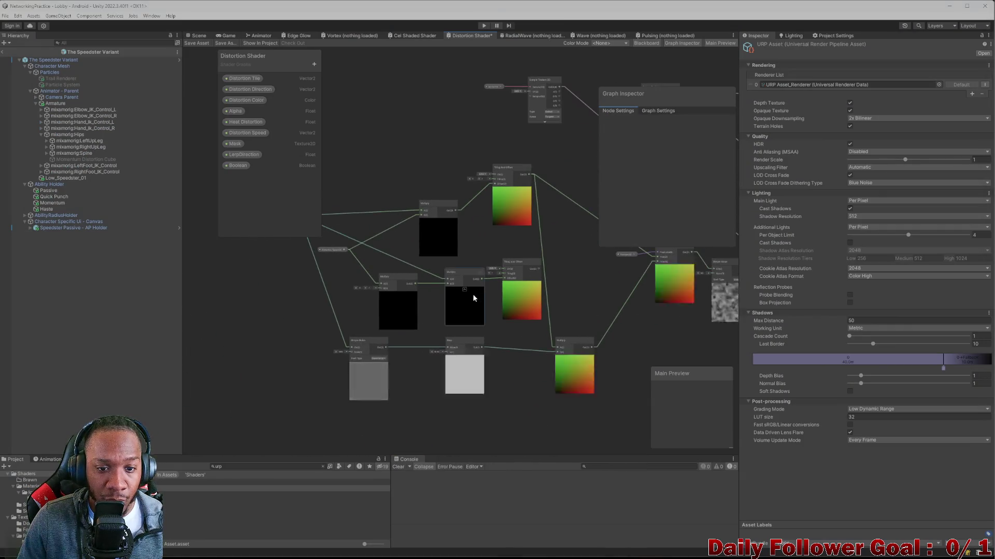
left_click_drag(473, 298, 477, 336)
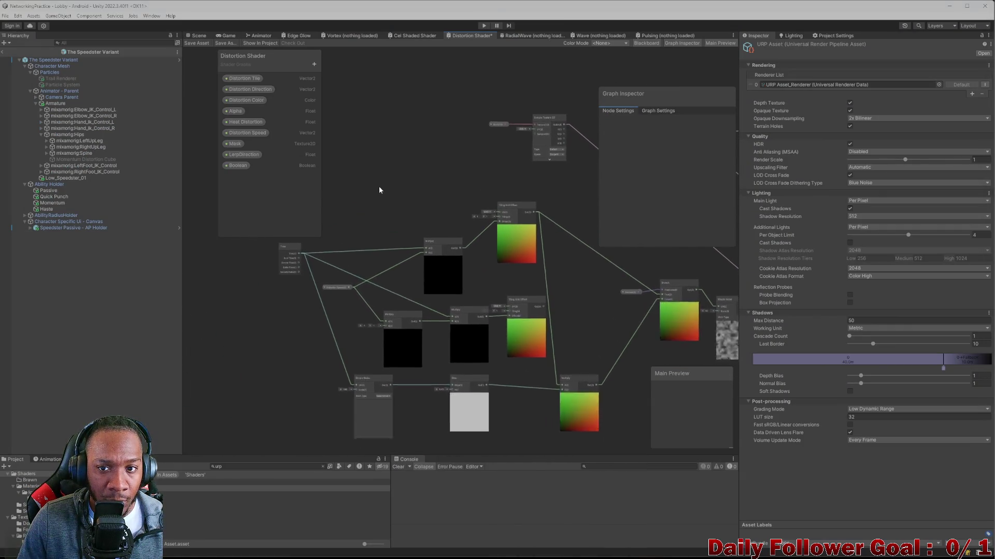
left_click_drag(379, 190, 394, 157)
left_click_drag(399, 195, 410, 236)
scroll(401, 243, "up", 1)
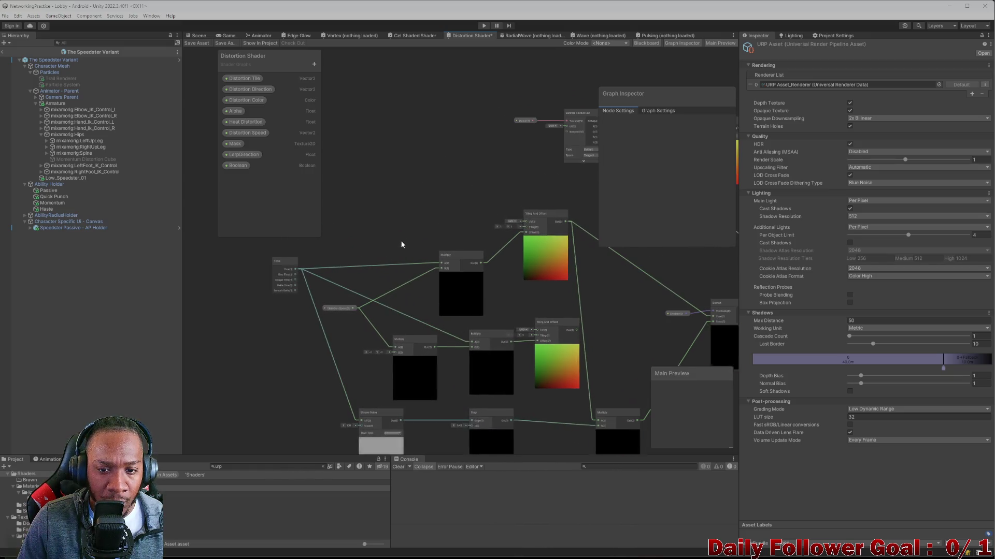
mouse_move(400, 244)
left_mouse_down()
mouse_move(399, 182)
mouse_move(431, 149)
mouse_move(483, 162)
left_mouse_up()
scroll(482, 162, "up", 2)
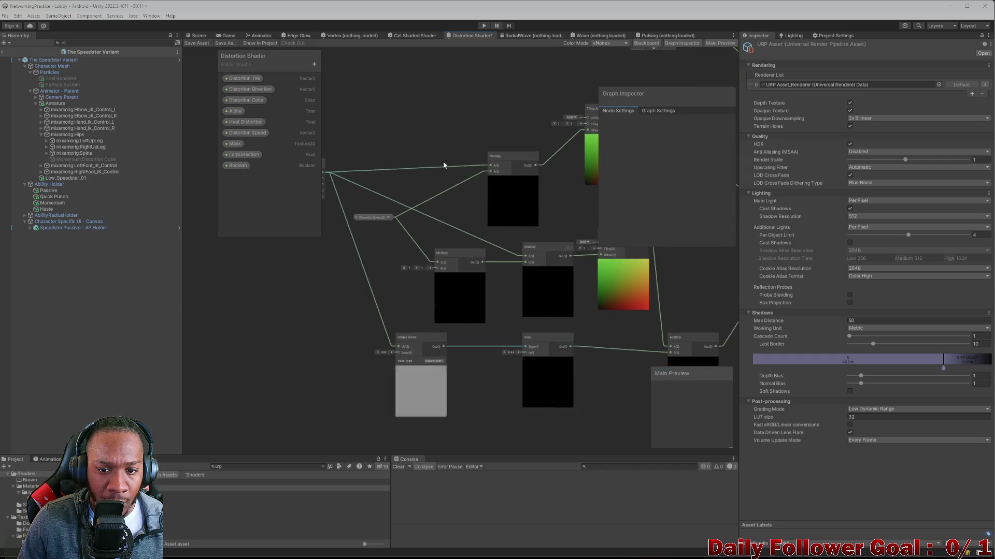
left_click_drag(475, 216, 477, 196)
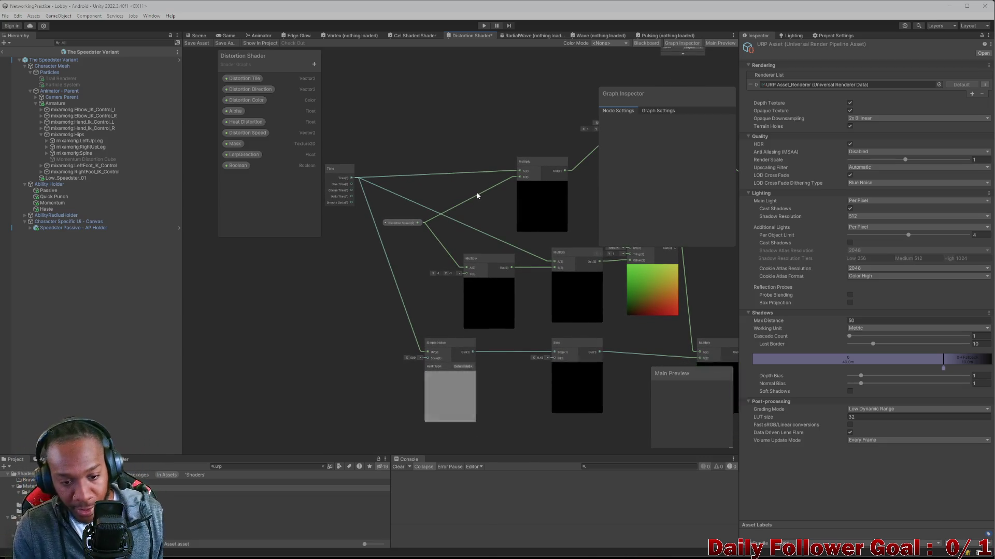
- Snip the visible graph area and paste it into the ChatGPT message
key("super+shift+s")
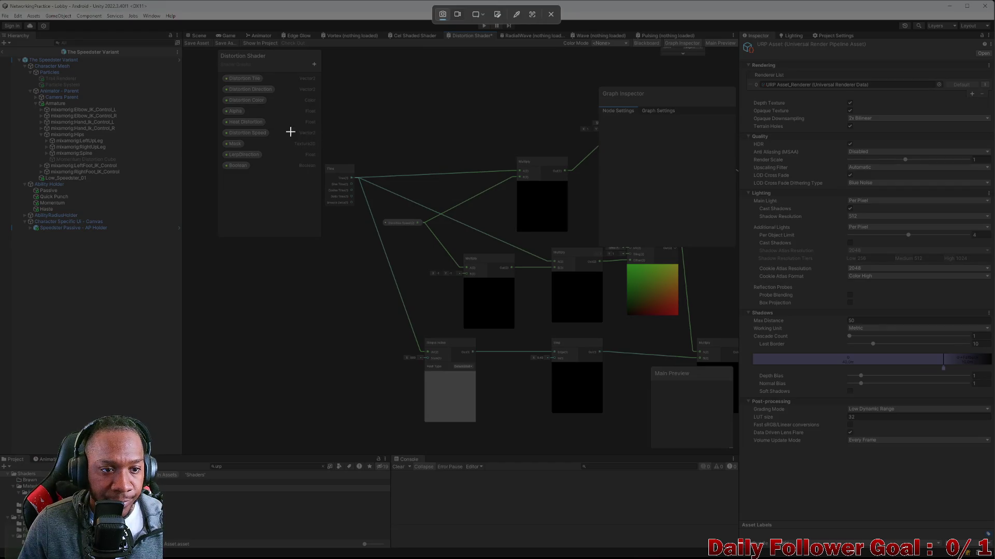
left_click_drag(195, 49, 739, 452)
mouse_move(498, 552)
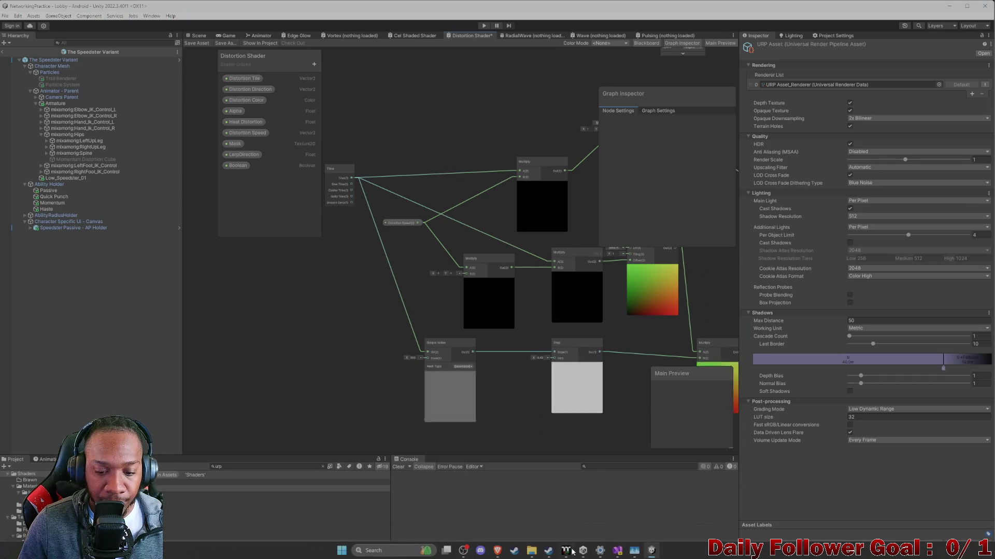
left_click(526, 508)
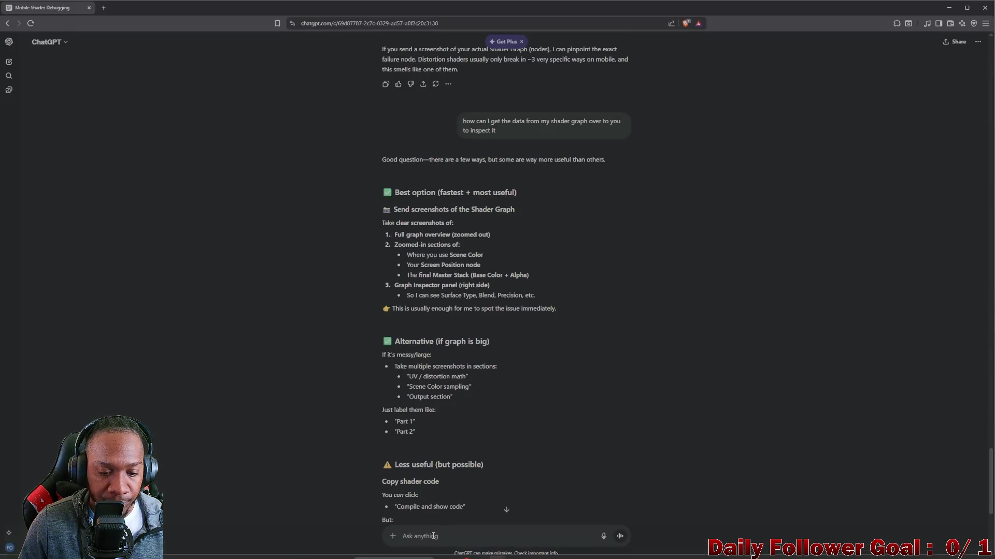
key("ctrl+v")
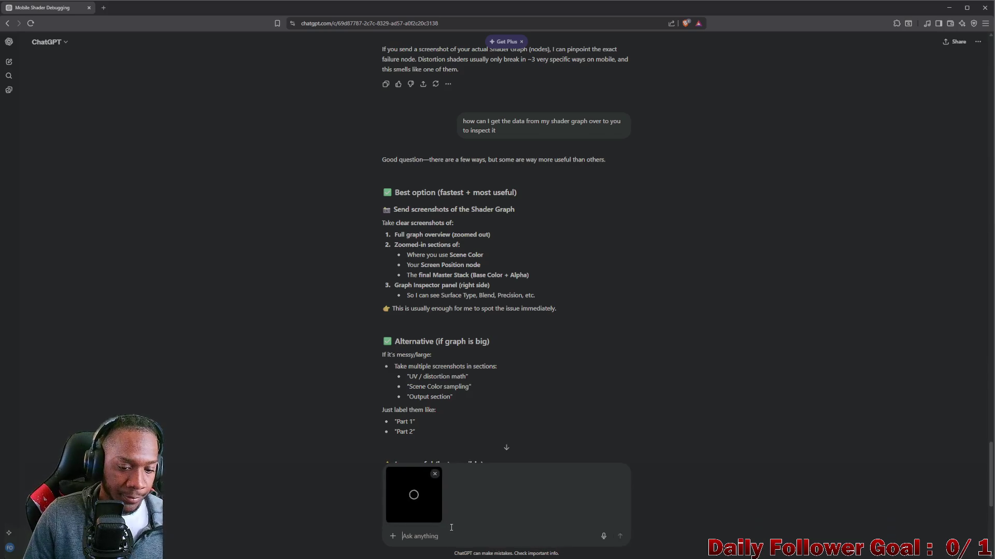
- Pan to another graph section, snip it, and paste the second screenshot into ChatGPT
mouse_move(499, 552)
mouse_move(584, 553)
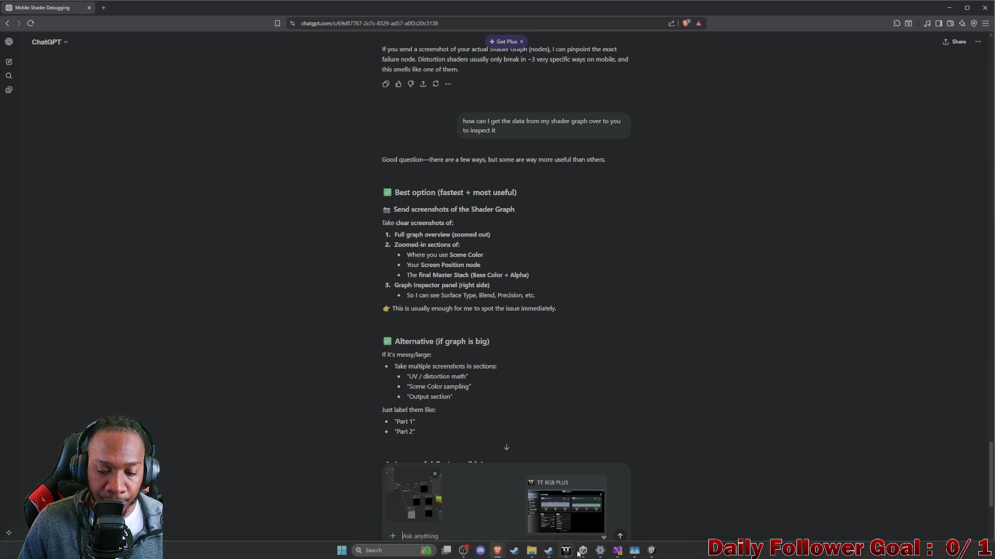
left_click(648, 551)
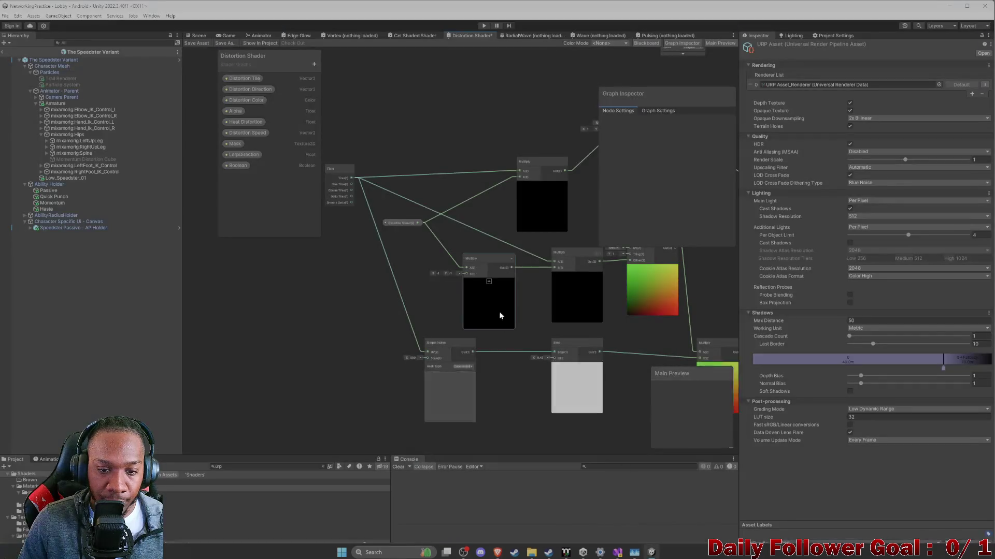
mouse_move(612, 296)
left_mouse_down()
mouse_move(408, 299)
mouse_move(366, 338)
mouse_move(367, 357)
mouse_move(315, 389)
mouse_move(364, 396)
mouse_move(375, 328)
mouse_move(373, 359)
left_mouse_up()
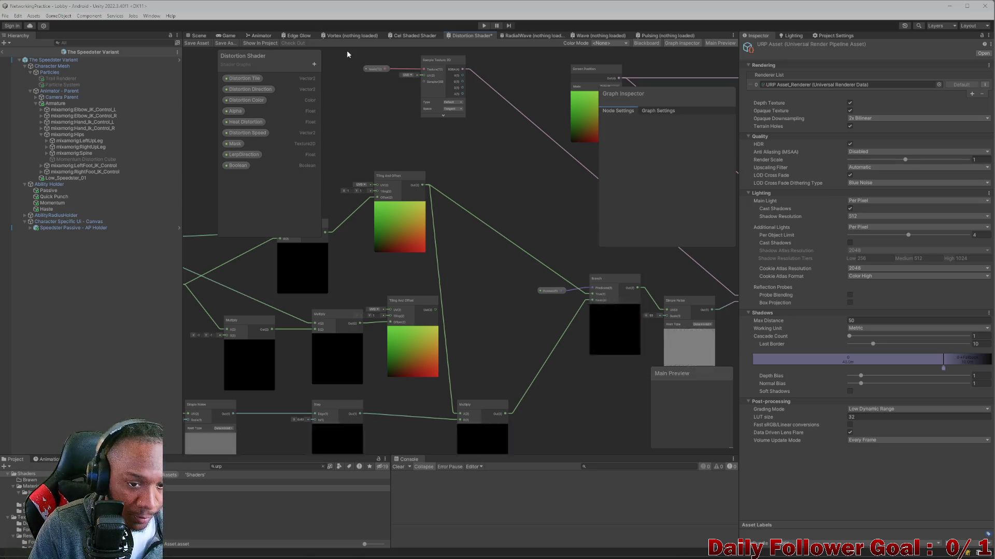
key("super+shift+s")
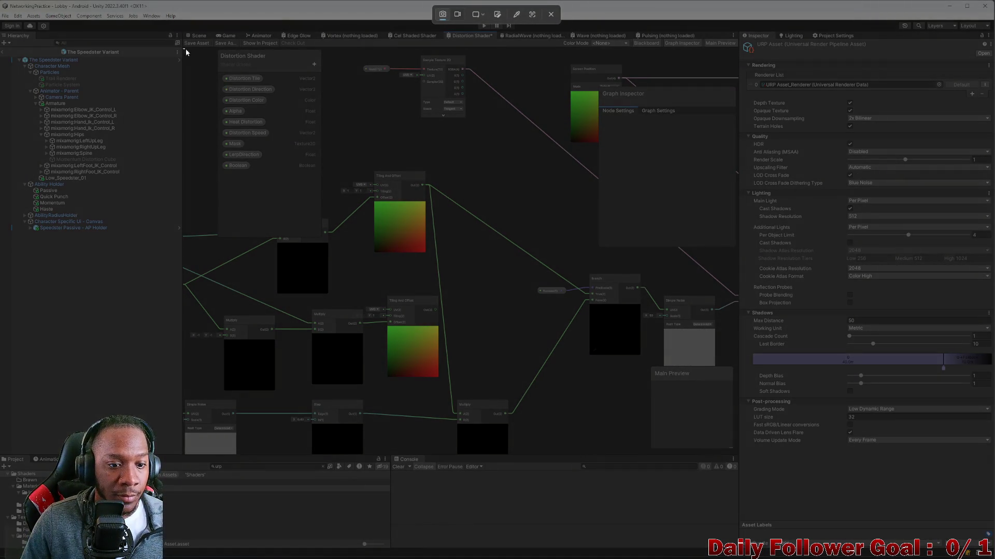
mouse_move(184, 49)
left_mouse_down()
mouse_move(681, 404)
mouse_move(732, 459)
mouse_move(737, 453)
left_mouse_up()
mouse_move(505, 553)
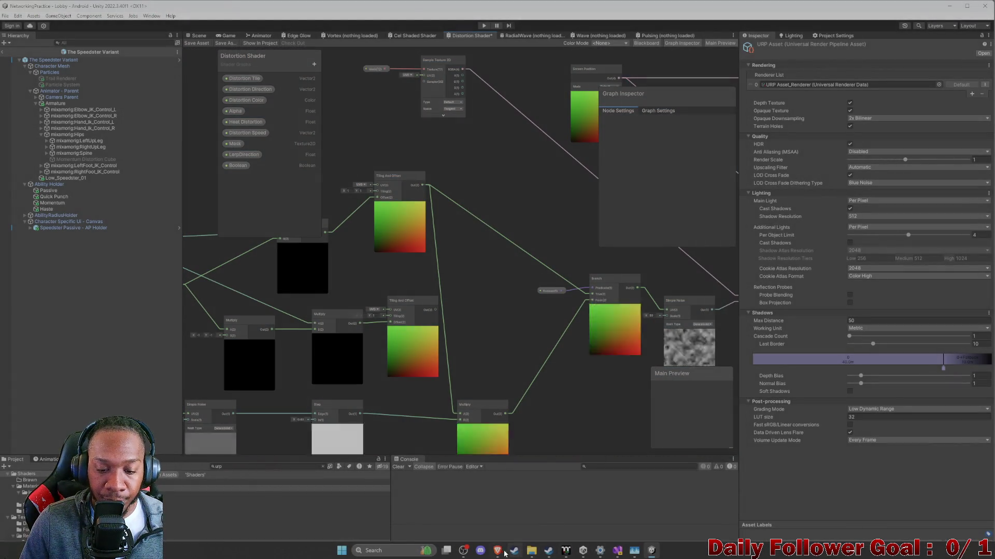
left_click(534, 535)
key("ctrl+v")
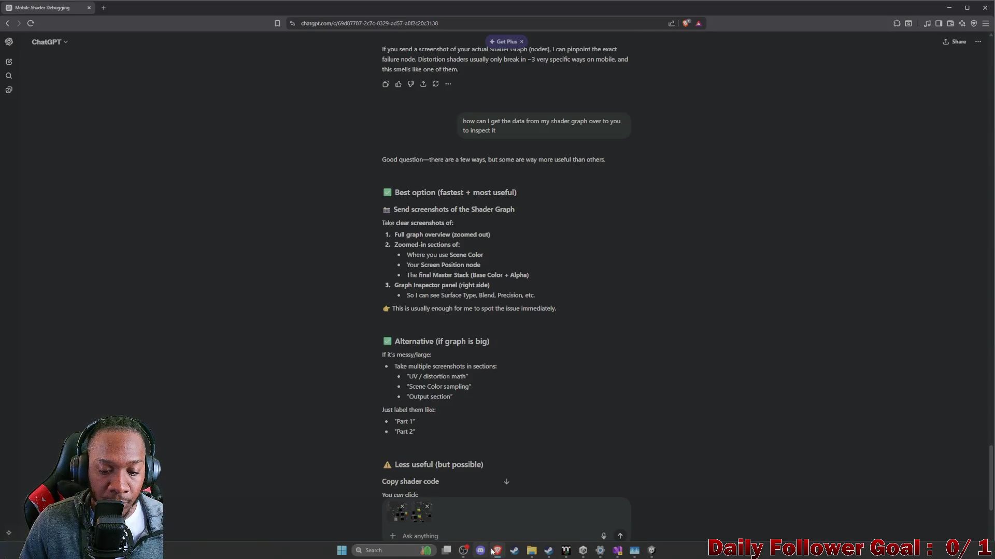
- Capture a third screenshot of the noise and output nodes, then return to ChatGPT
mouse_move(500, 549)
mouse_move(583, 548)
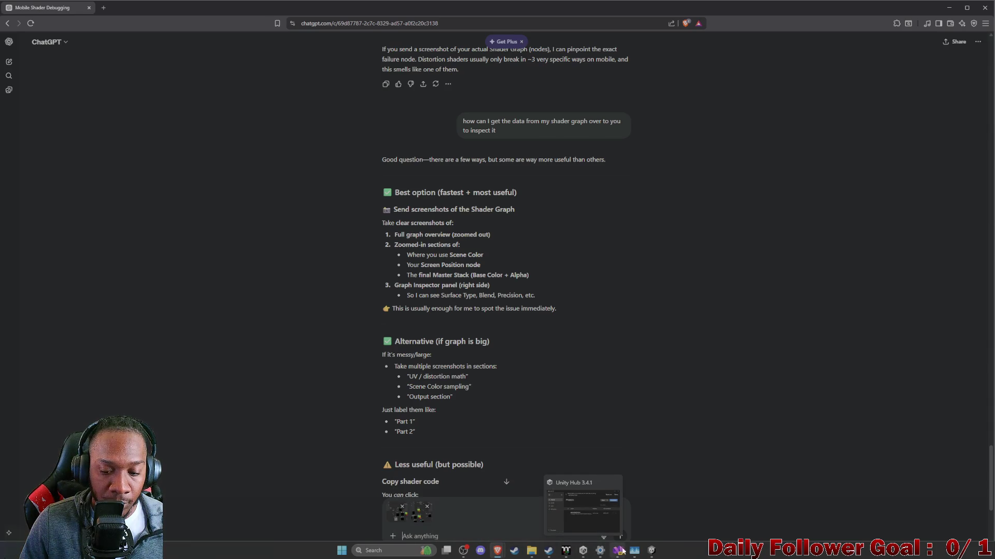
left_click(652, 510)
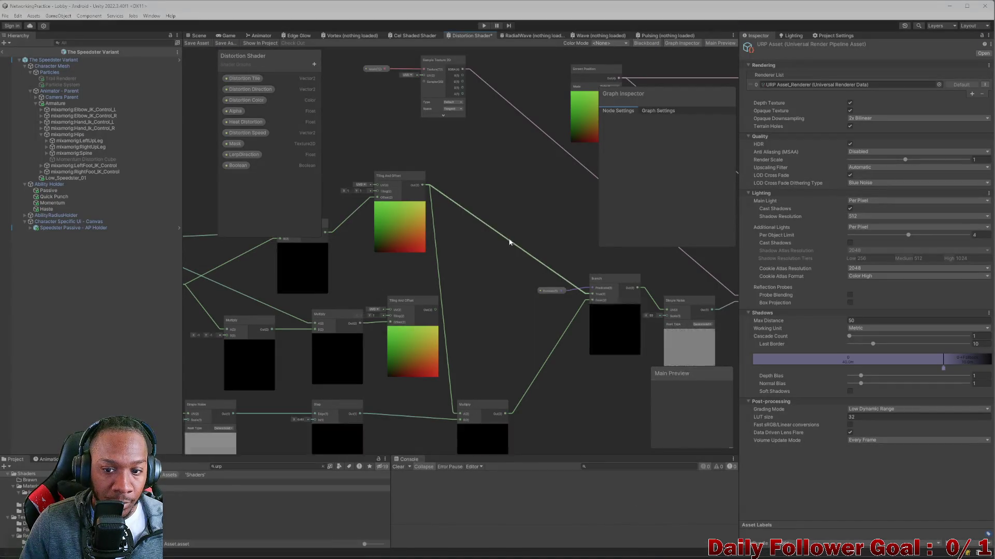
mouse_move(510, 241)
left_mouse_down()
mouse_move(472, 258)
mouse_move(322, 260)
mouse_move(302, 285)
mouse_move(272, 284)
mouse_move(260, 271)
mouse_move(270, 277)
left_mouse_up()
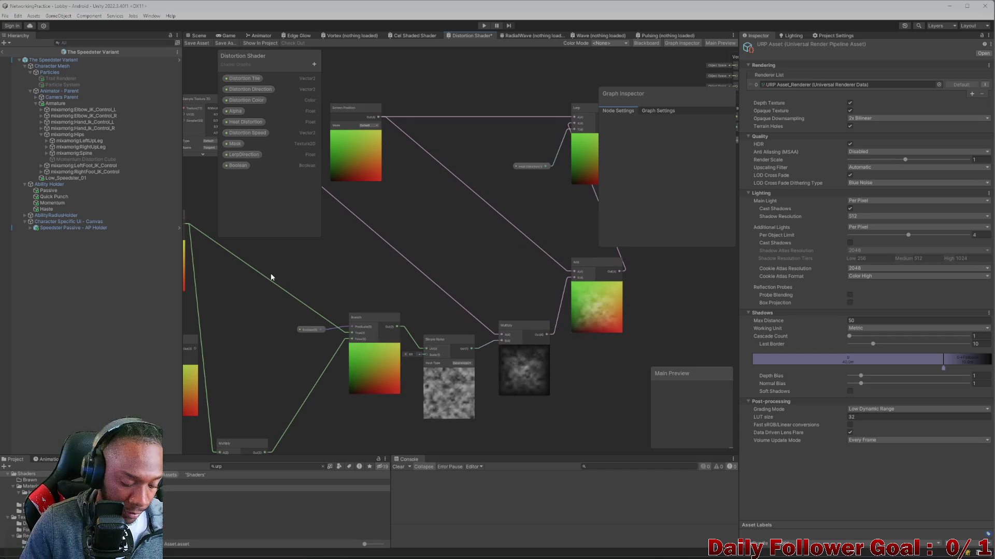
key("super+shift+s")
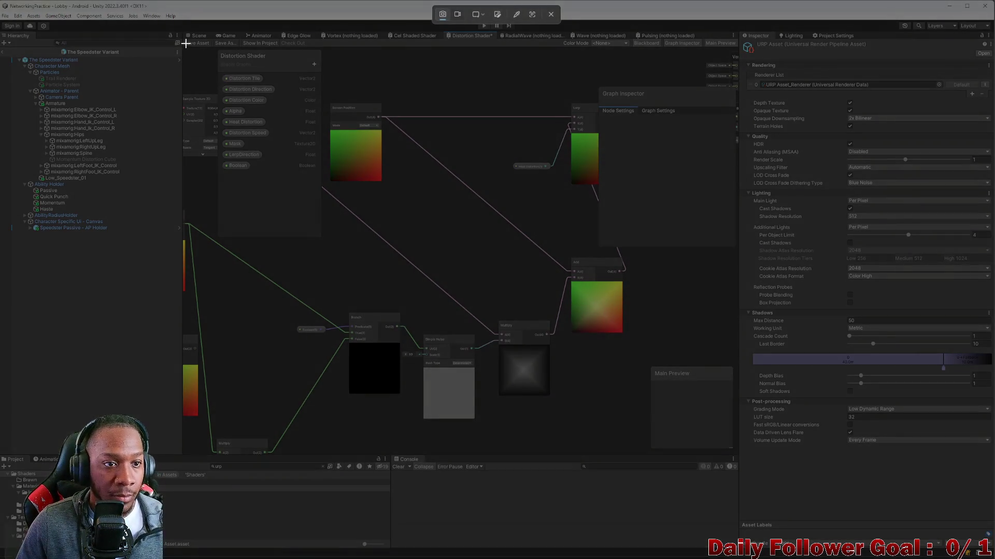
mouse_move(182, 49)
left_mouse_down()
mouse_move(711, 399)
mouse_move(736, 453)
left_mouse_up()
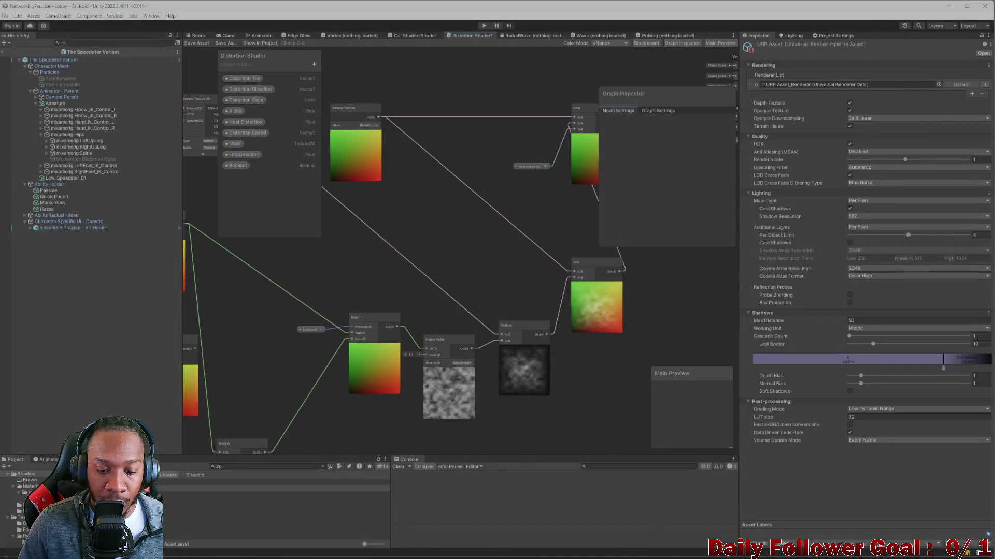
mouse_move(497, 550)
left_click(559, 522)
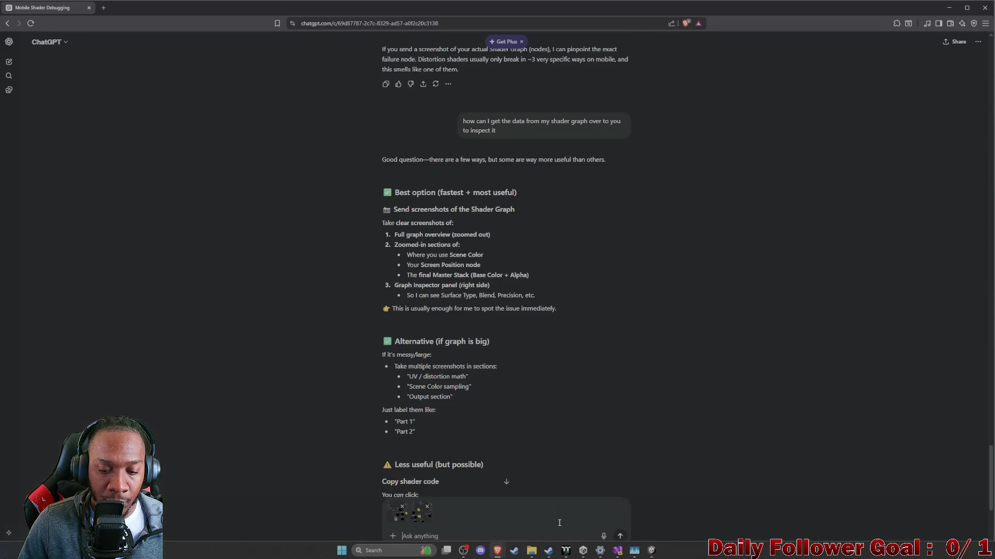
- Send the message with the two graph screenshots after the third image is rejected
key("ctrl+v")
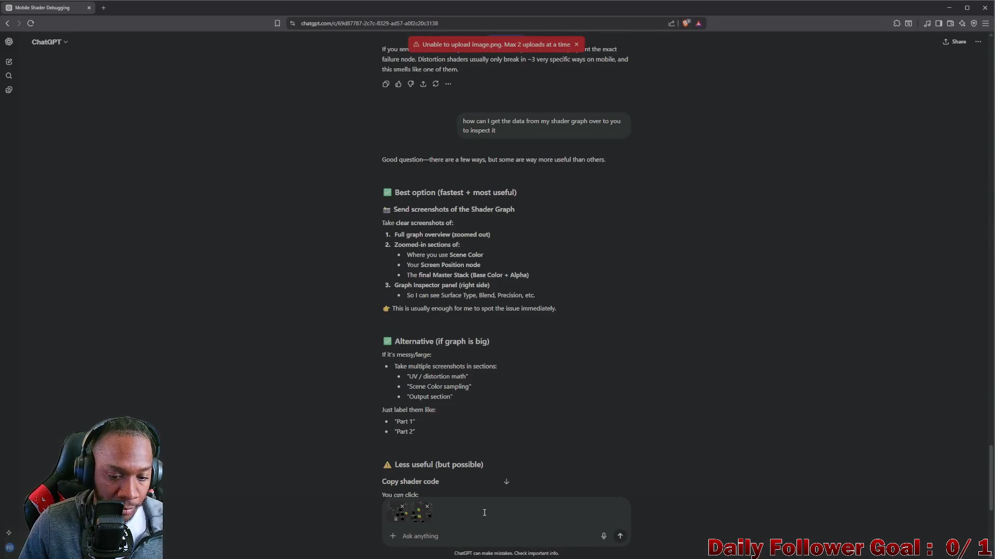
key("ctrl+v")
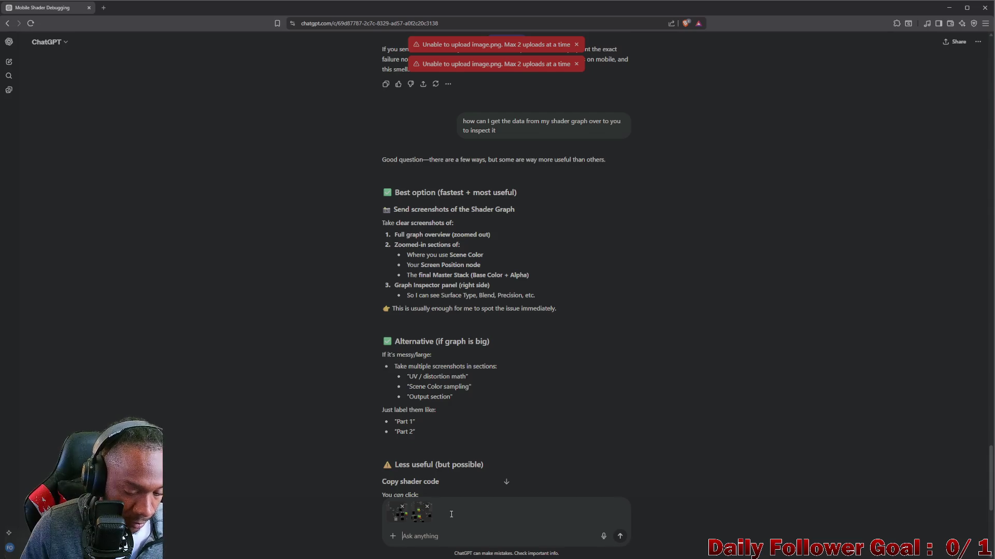
key("ctrl+v")
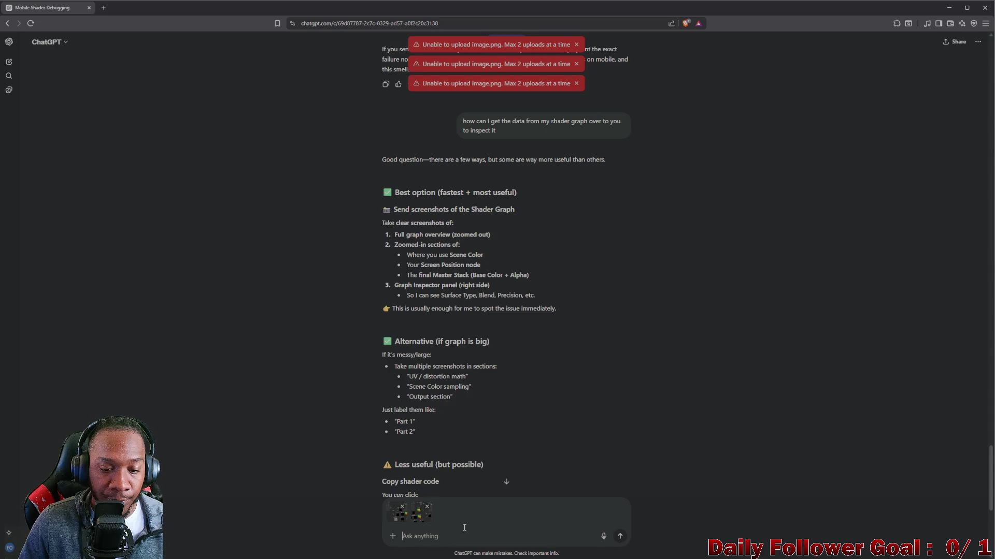
key("Return")
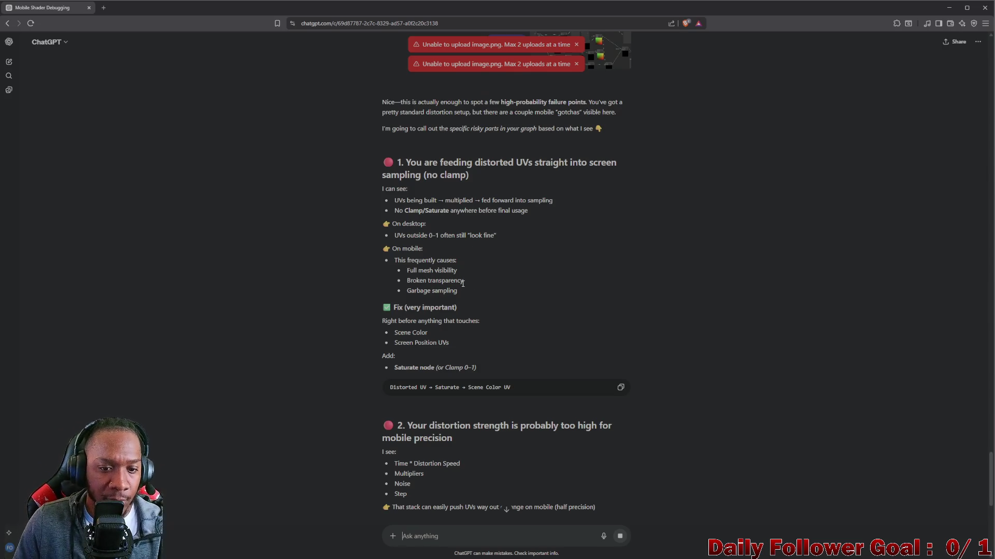
scroll(416, 290, "down", 1)
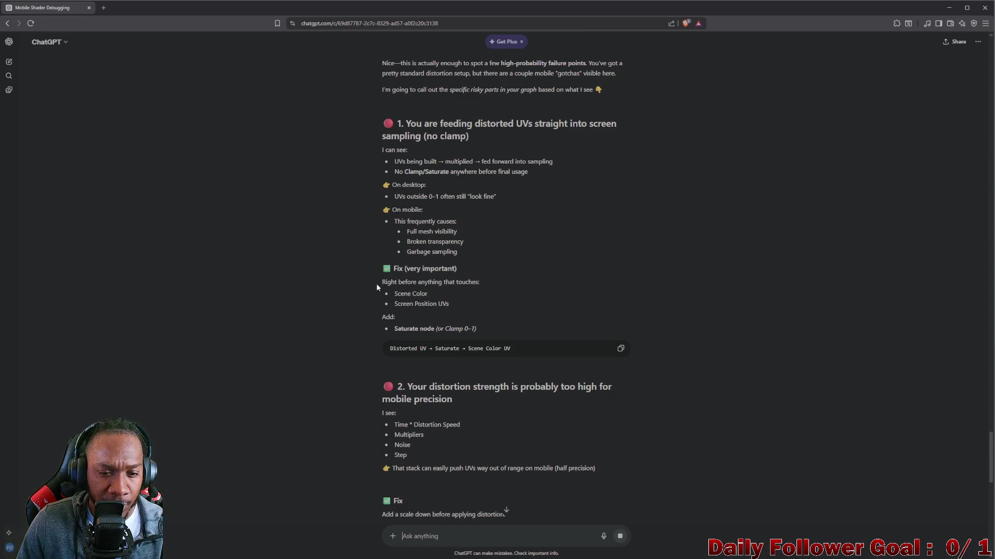
- Review ChatGPT's fix instructions, highlighting the line about scaling down distortion
mouse_move(379, 283)
left_mouse_down()
mouse_move(410, 285)
mouse_move(451, 304)
mouse_move(445, 286)
left_mouse_up()
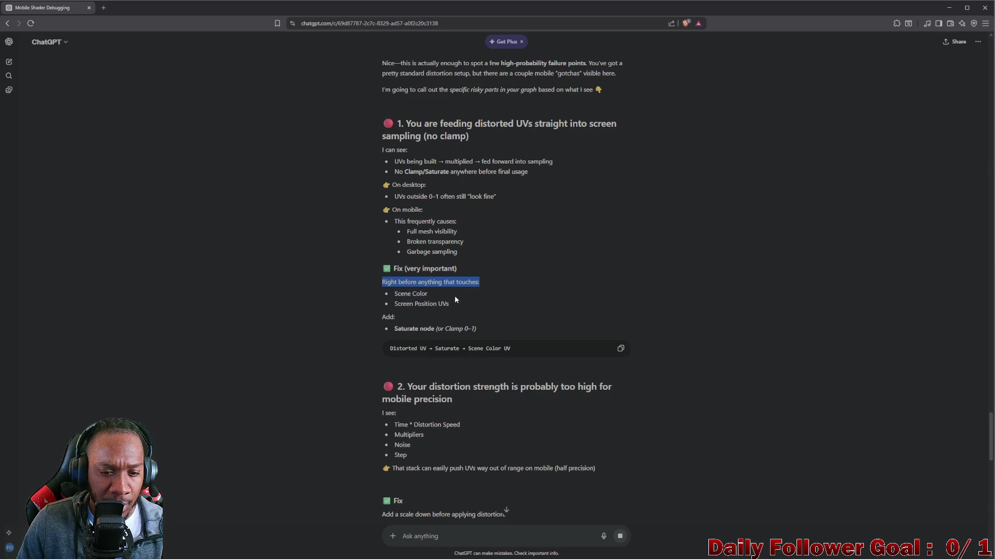
scroll(448, 337, "down", 2)
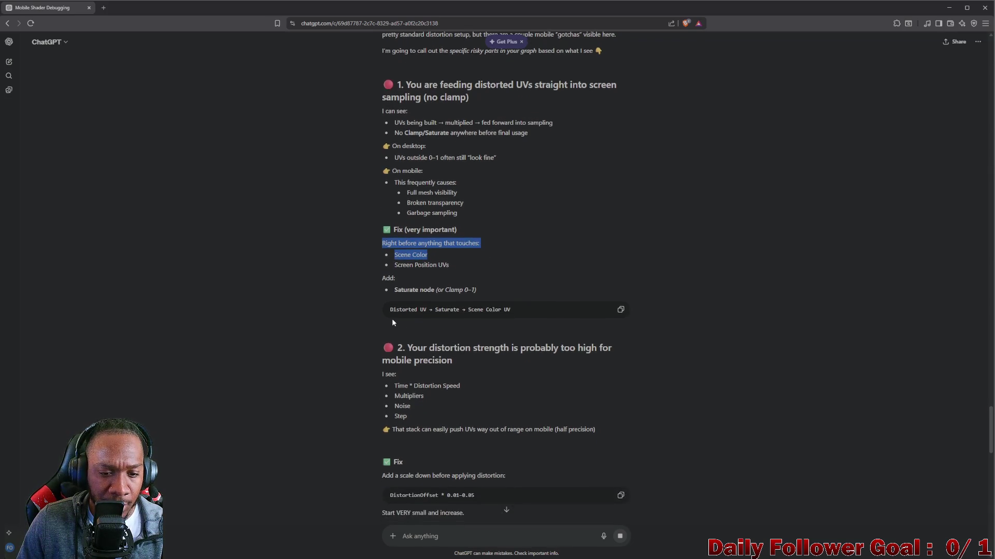
scroll(461, 325, "down", 1)
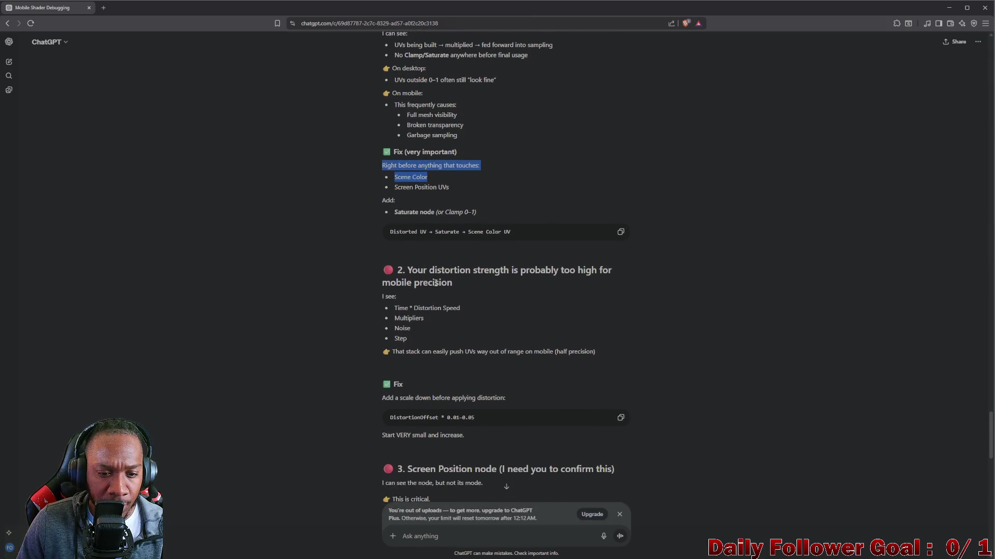
scroll(414, 286, "down", 1)
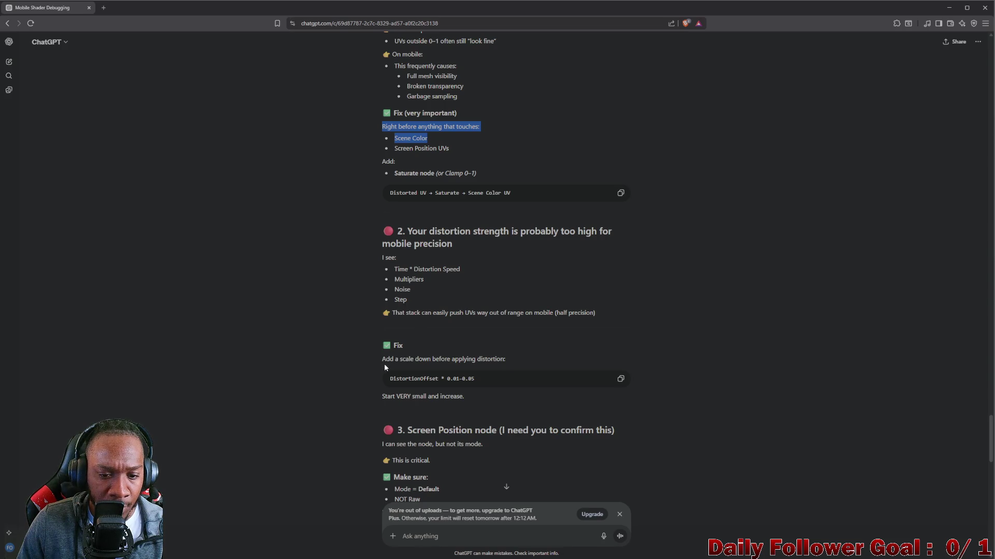
left_click_drag(383, 359, 397, 360)
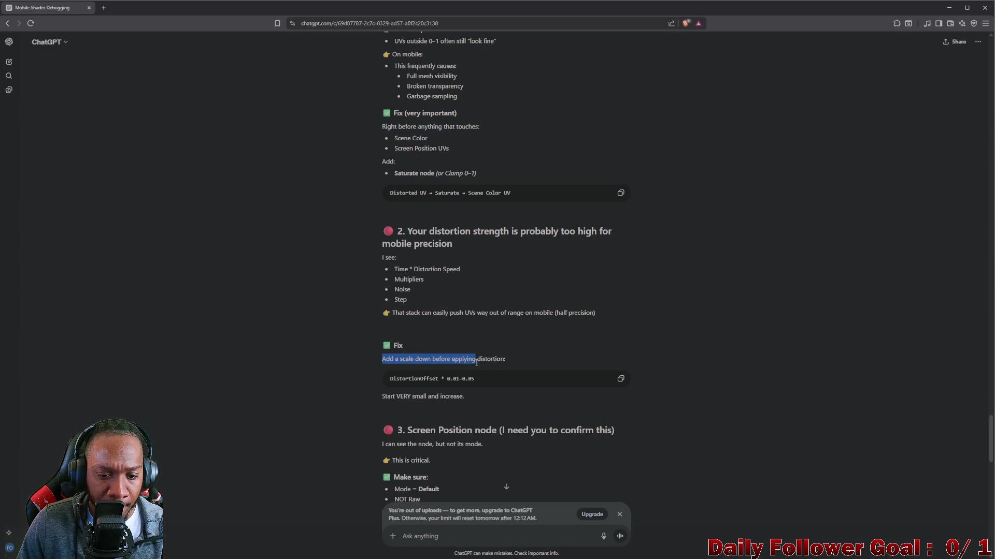
mouse_move(477, 362)
left_mouse_down()
mouse_move(495, 365)
mouse_move(497, 347)
mouse_move(504, 351)
left_mouse_up()
scroll(504, 353, "down", 1)
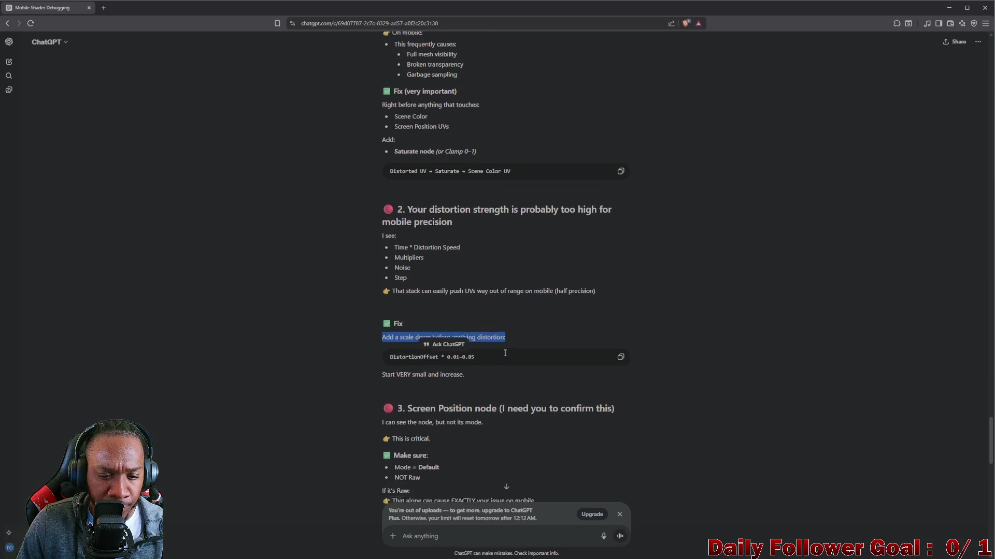
scroll(505, 353, "down", 2)
scroll(418, 279, "down", 1)
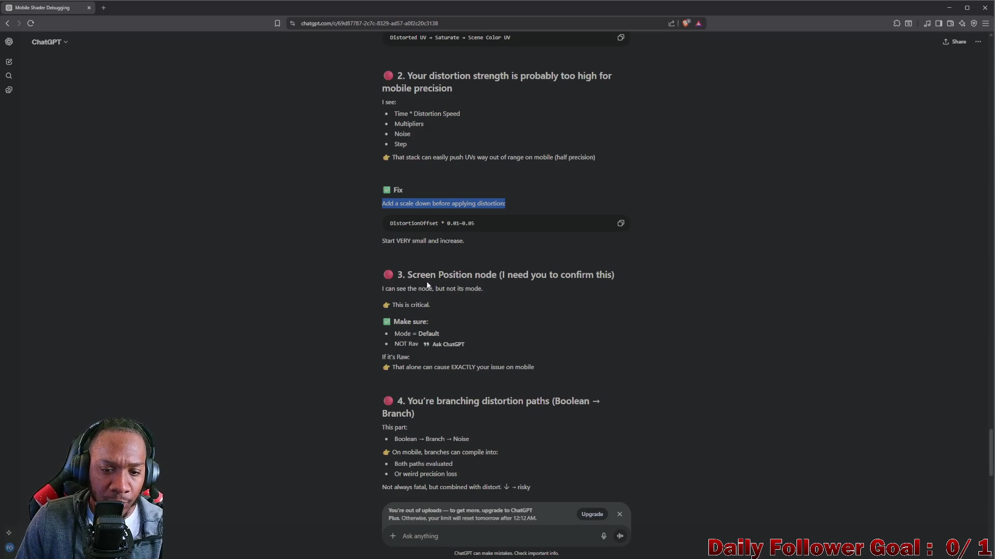
left_click(432, 536)
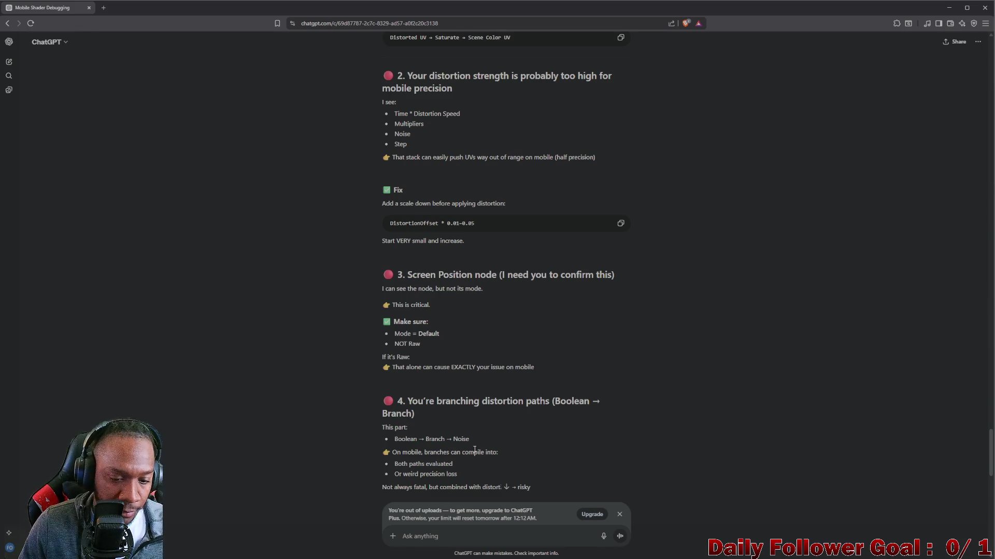
- Read the Screen Position and branching-distortion sections, then switch back to Unity
scroll(463, 398, "down", 2)
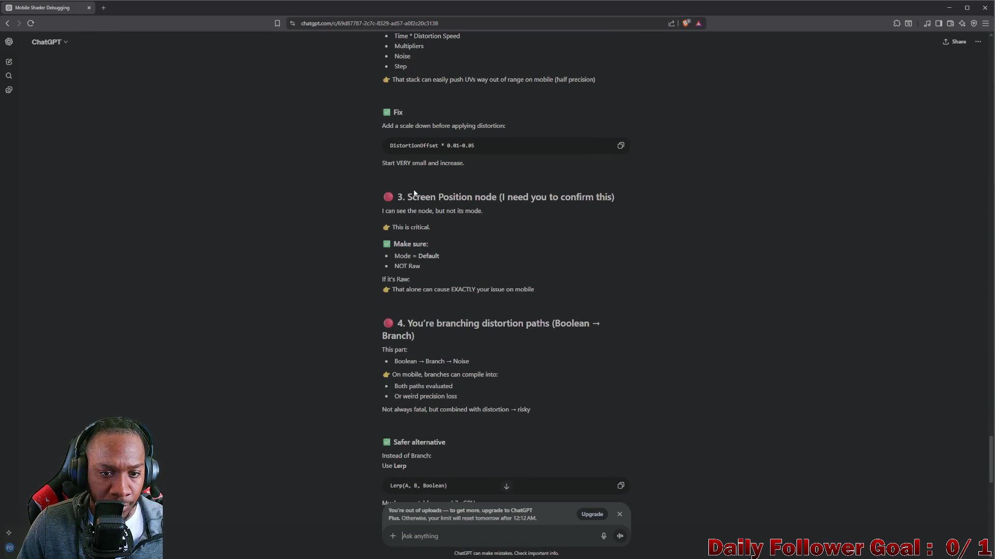
left_click_drag(427, 202, 520, 207)
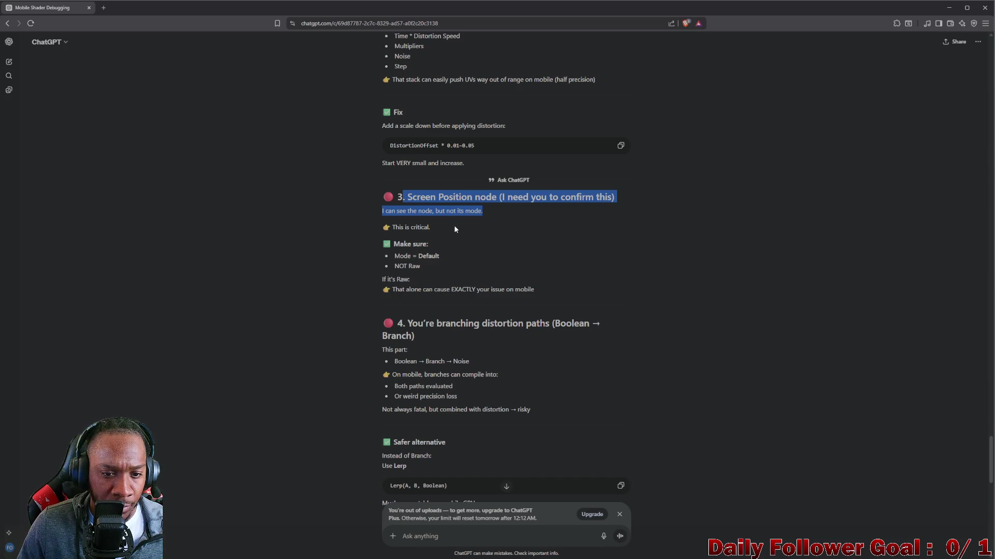
scroll(387, 288, "down", 1)
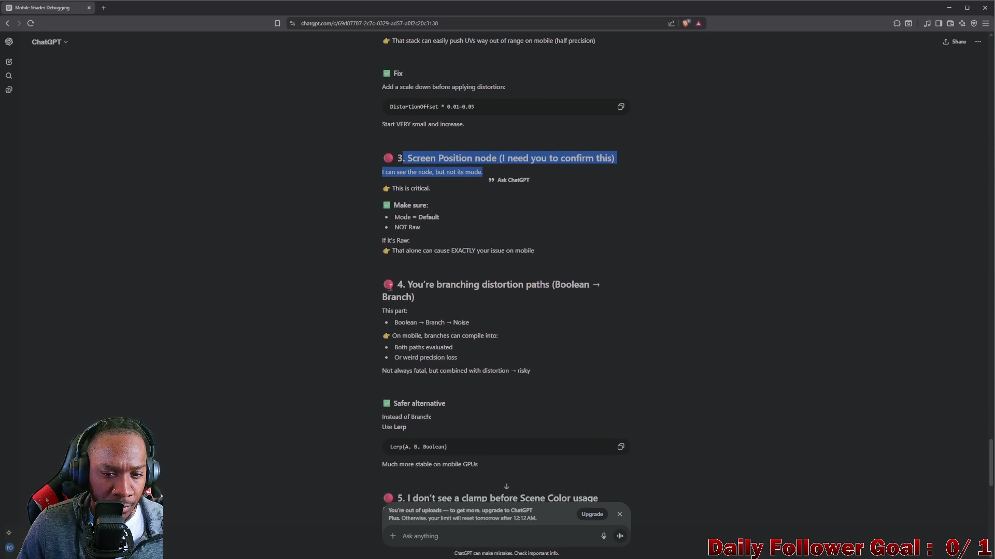
left_click(405, 285)
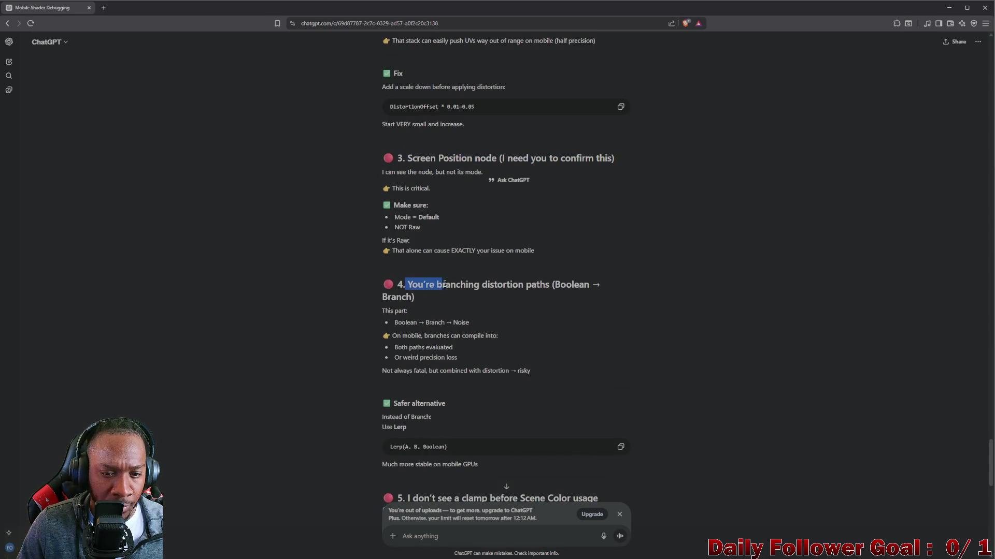
mouse_move(444, 284)
left_mouse_down()
mouse_move(550, 294)
mouse_move(506, 302)
left_mouse_up()
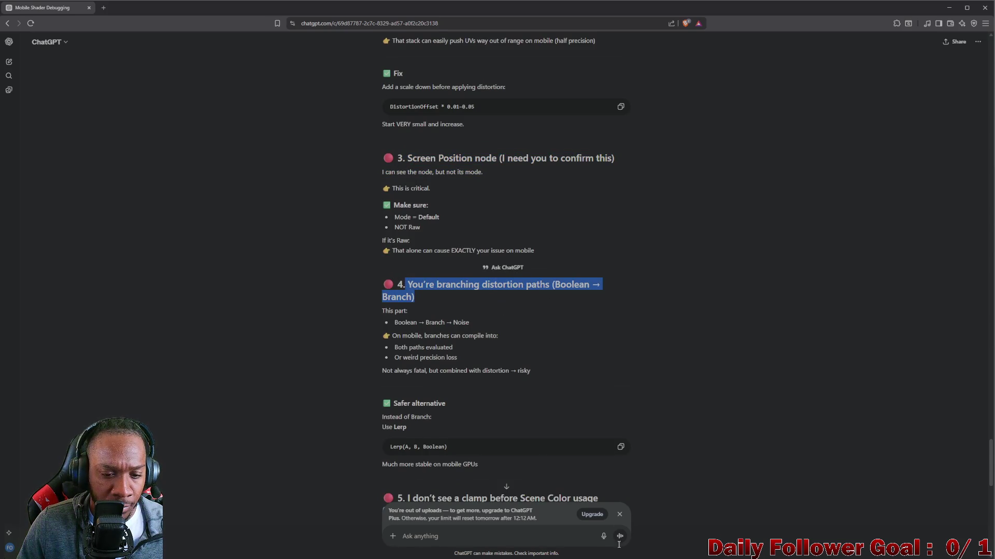
scroll(478, 394, "down", 3)
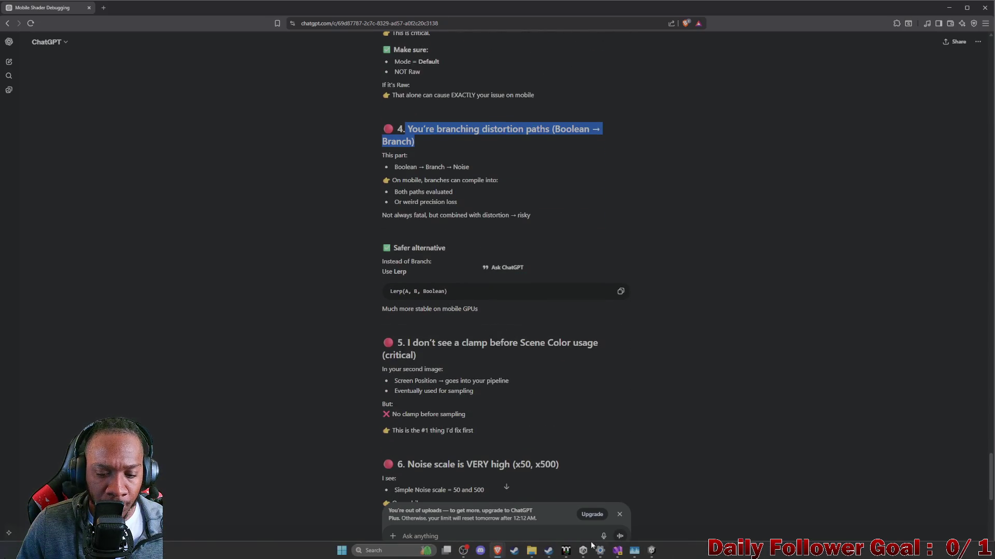
mouse_move(617, 555)
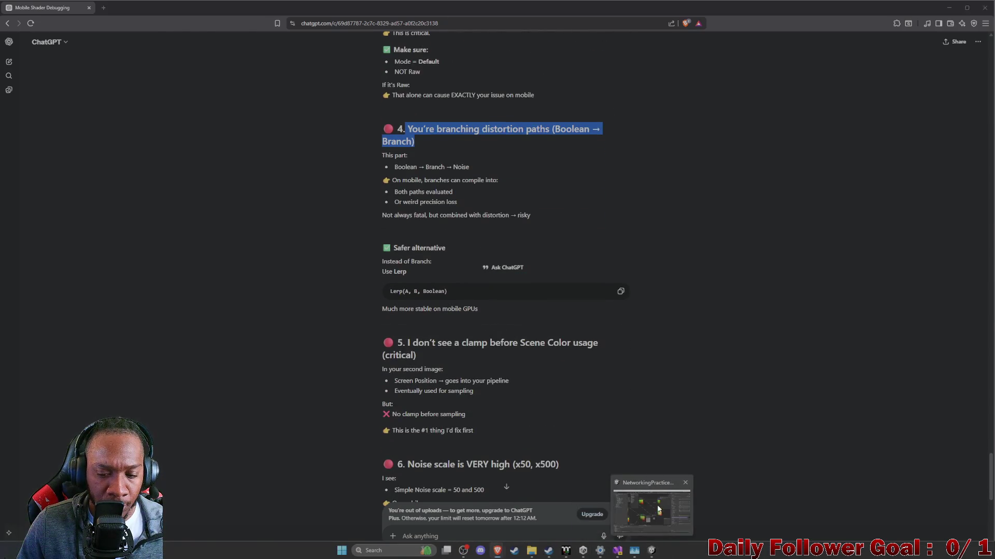
left_click(652, 553)
- Zoom and pan around the distortion node chain in the Shader Graph
scroll(564, 333, "up", 4)
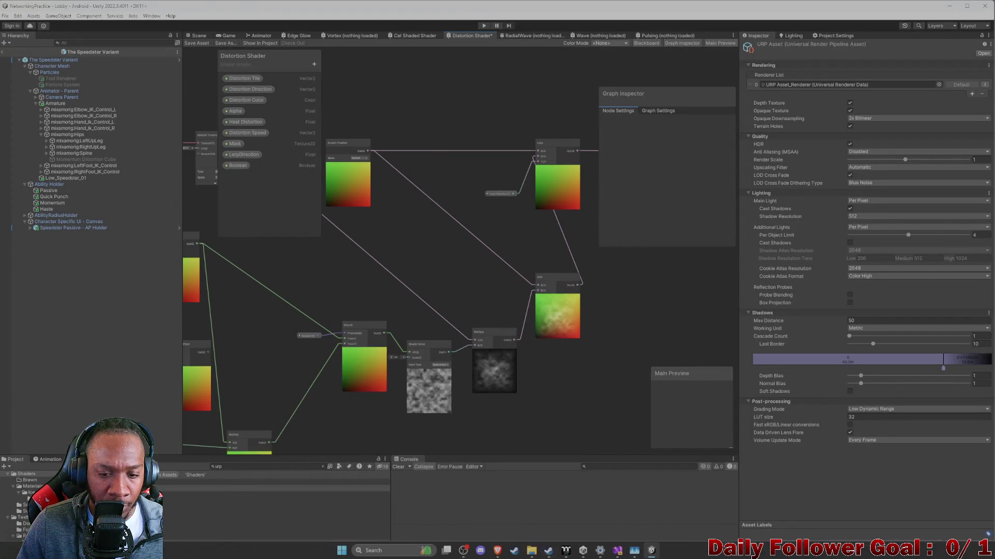
scroll(584, 331, "up", 2)
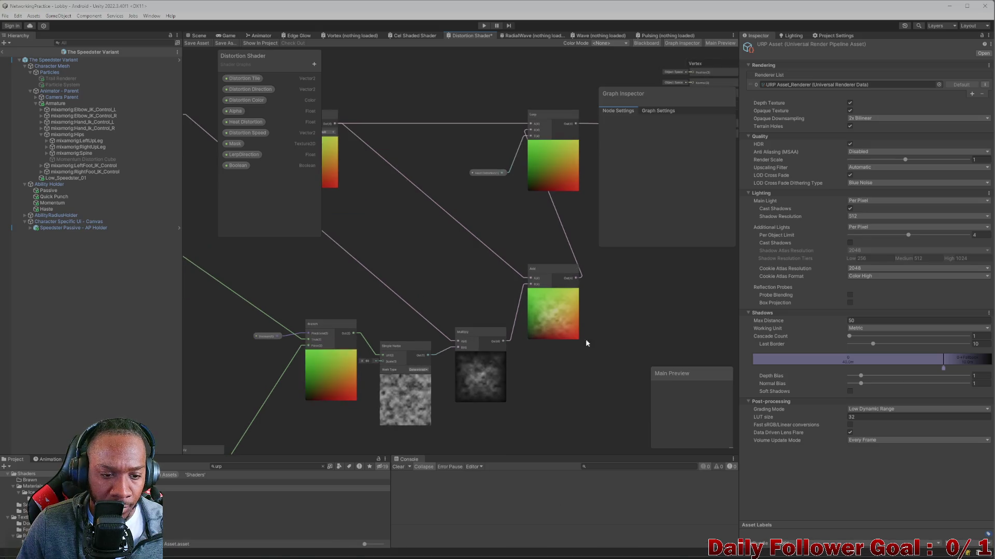
scroll(589, 356, "down", 3)
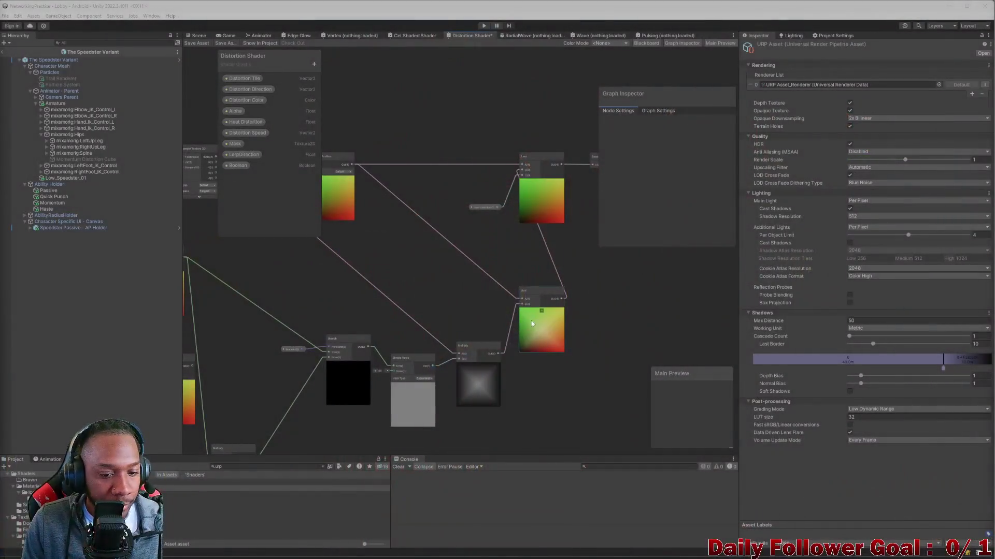
scroll(532, 324, "down", 3)
scroll(317, 322, "up", 5)
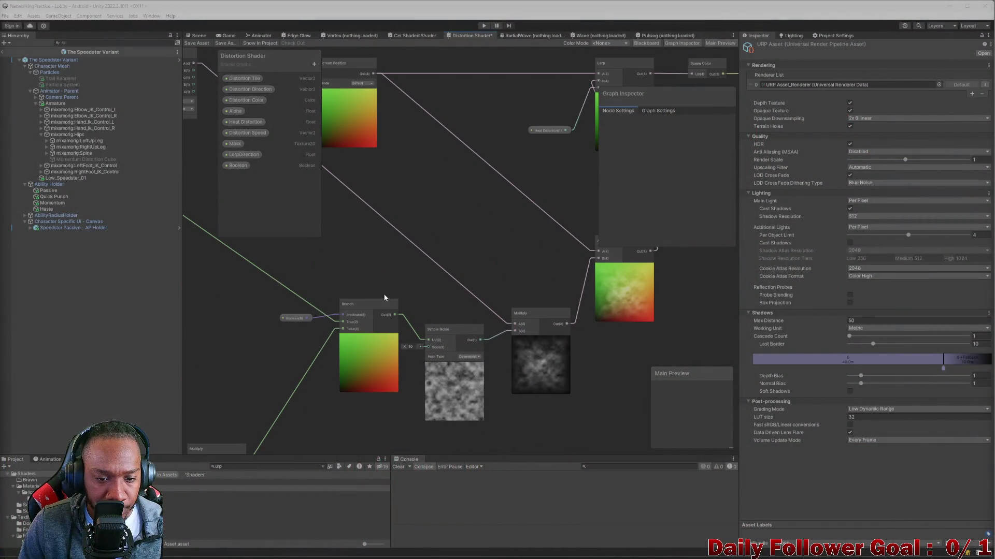
left_click_drag(410, 295, 404, 308)
- Select the Simple Noise node, then bring the ChatGPT conversation back
left_click(442, 365)
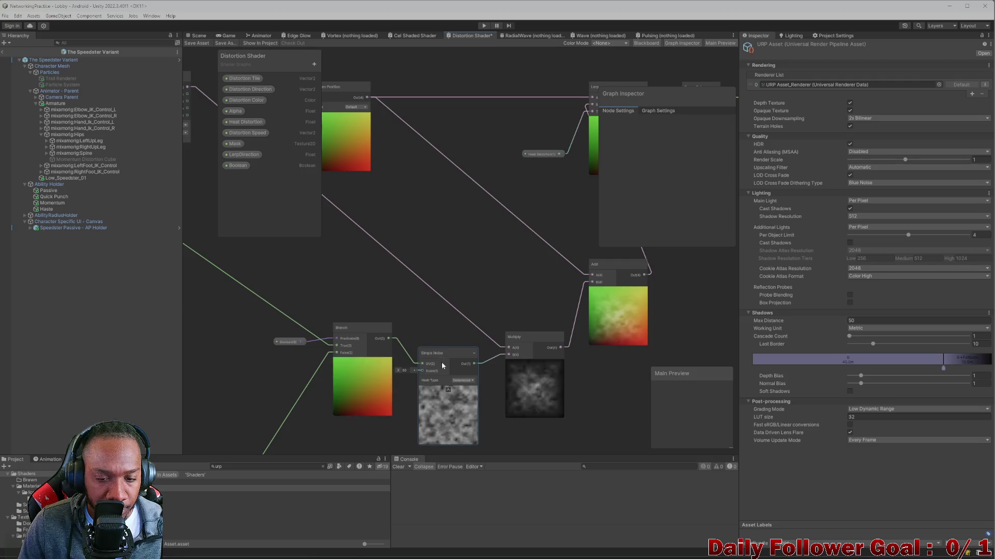
scroll(441, 365, "down", 3)
scroll(377, 340, "up", 3)
scroll(362, 371, "down", 2)
scroll(299, 362, "up", 2)
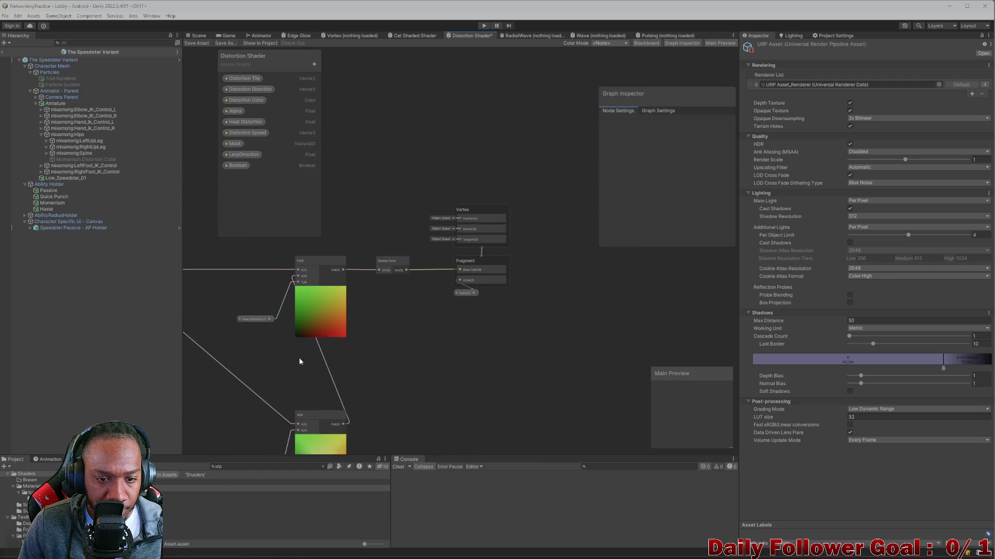
scroll(362, 335, "down", 1)
mouse_move(467, 558)
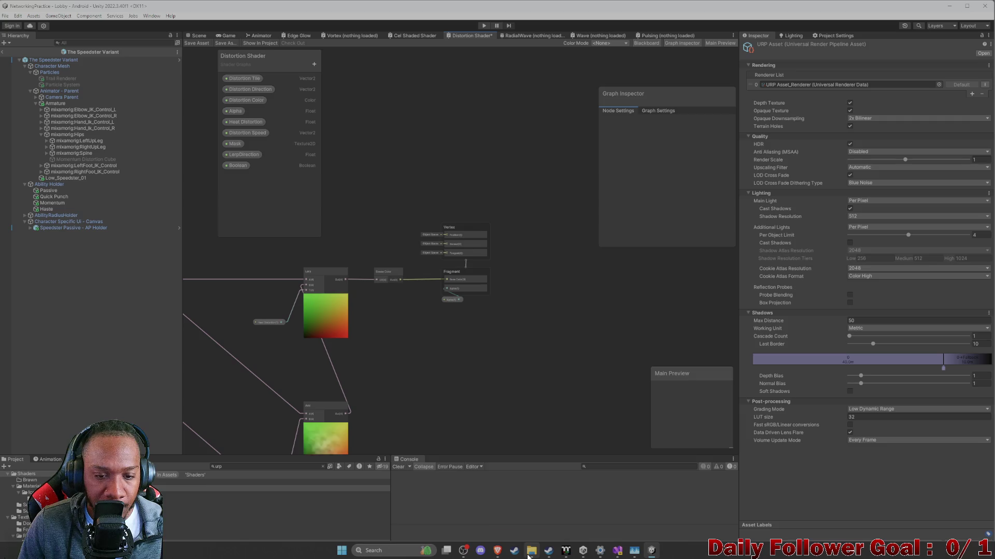
mouse_move(575, 554)
mouse_move(497, 552)
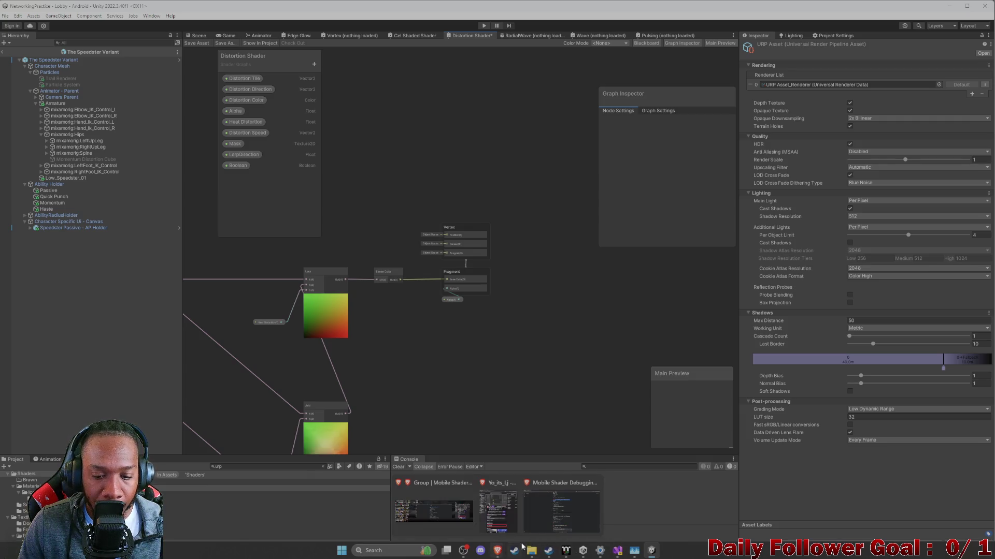
left_click(412, 482)
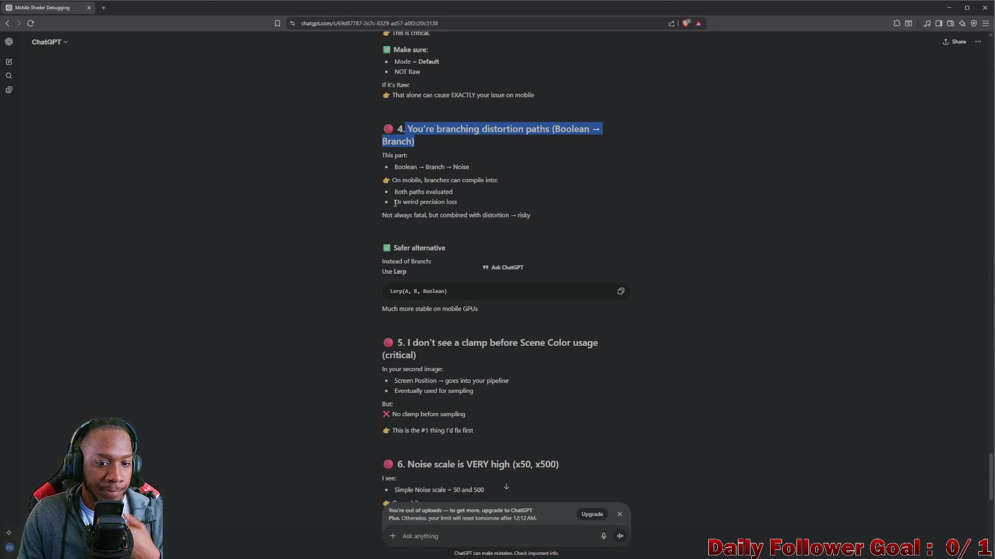
- Read ChatGPT's notes on high noise scale (5–20 max) and missing alpha control, then hide the browser
scroll(399, 205, "down", 4)
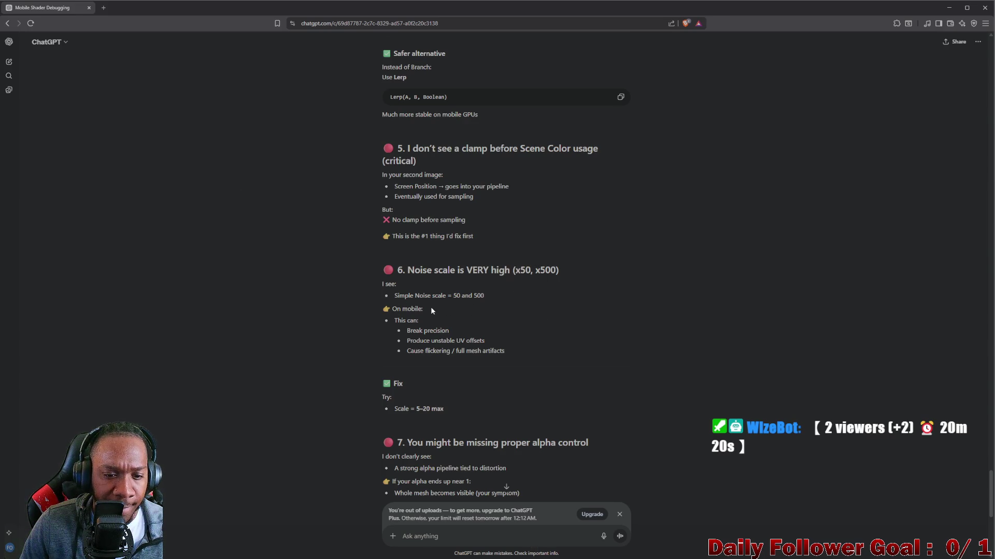
left_click_drag(407, 337, 519, 371)
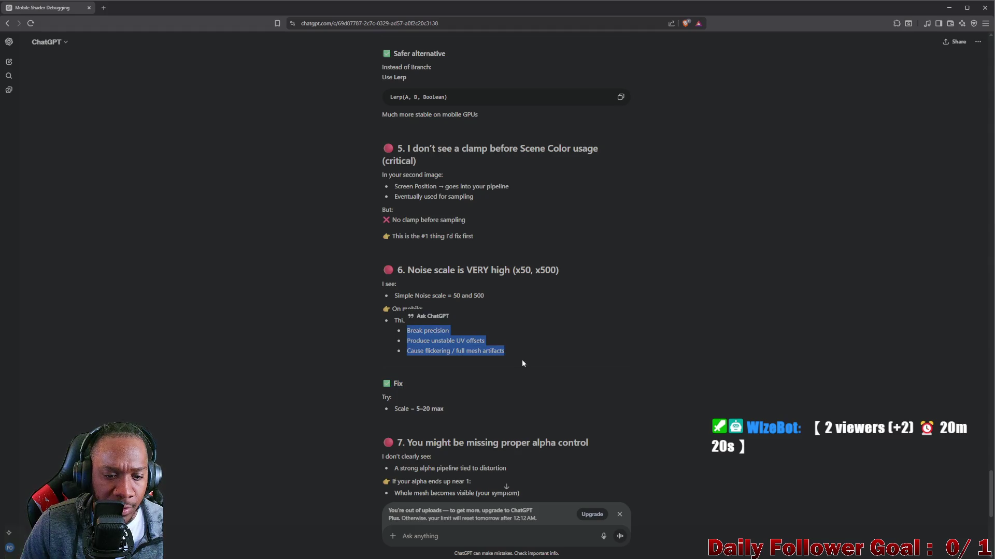
scroll(522, 363, "down", 2)
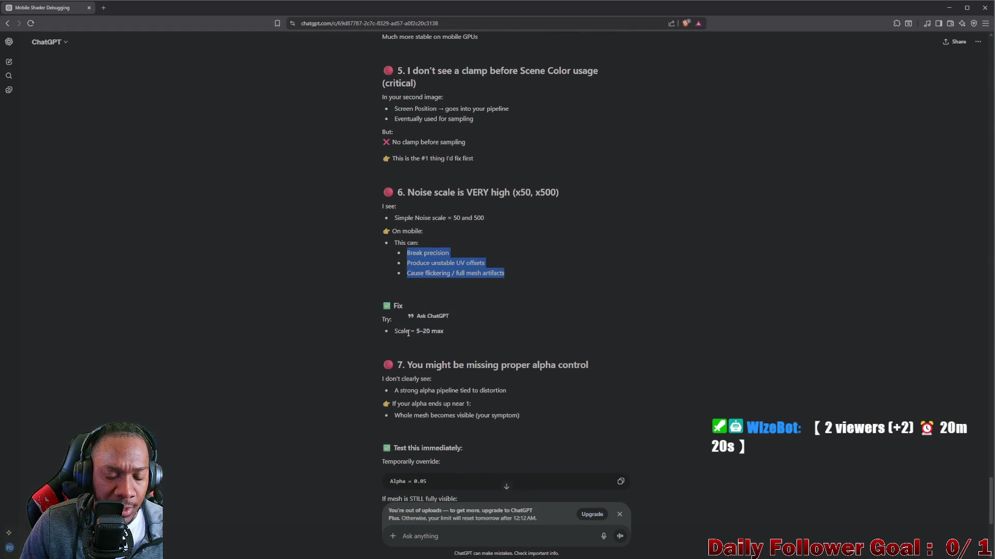
left_click_drag(415, 332, 464, 337)
scroll(464, 334, "down", 1)
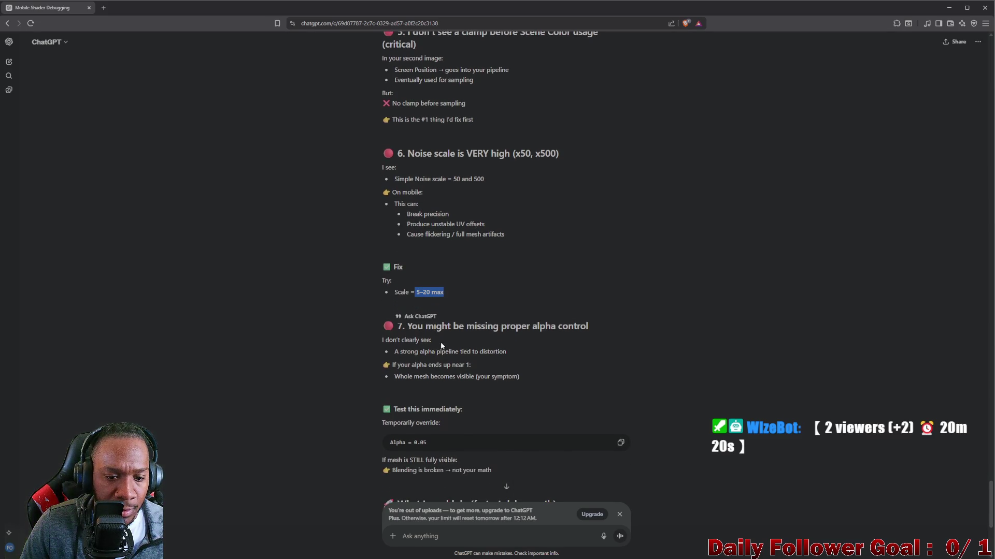
mouse_move(382, 344)
left_mouse_down()
mouse_move(486, 354)
mouse_move(451, 377)
mouse_move(432, 370)
mouse_move(550, 381)
left_mouse_up()
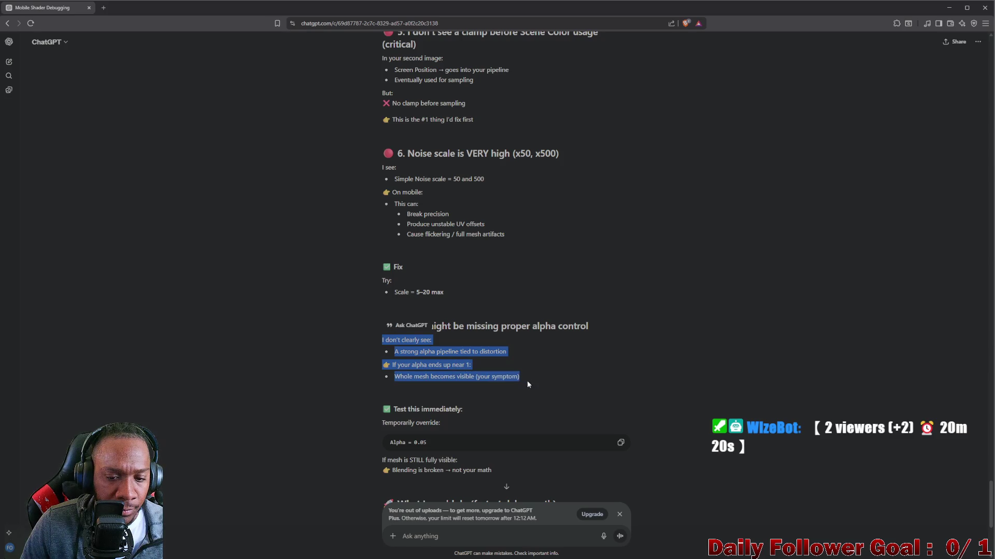
scroll(479, 374, "down", 2)
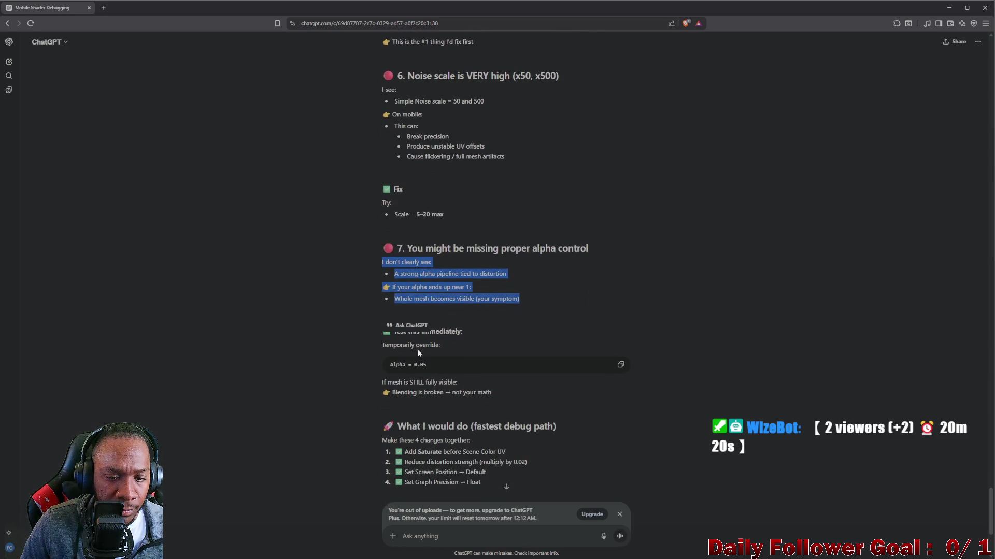
scroll(441, 358, "down", 3)
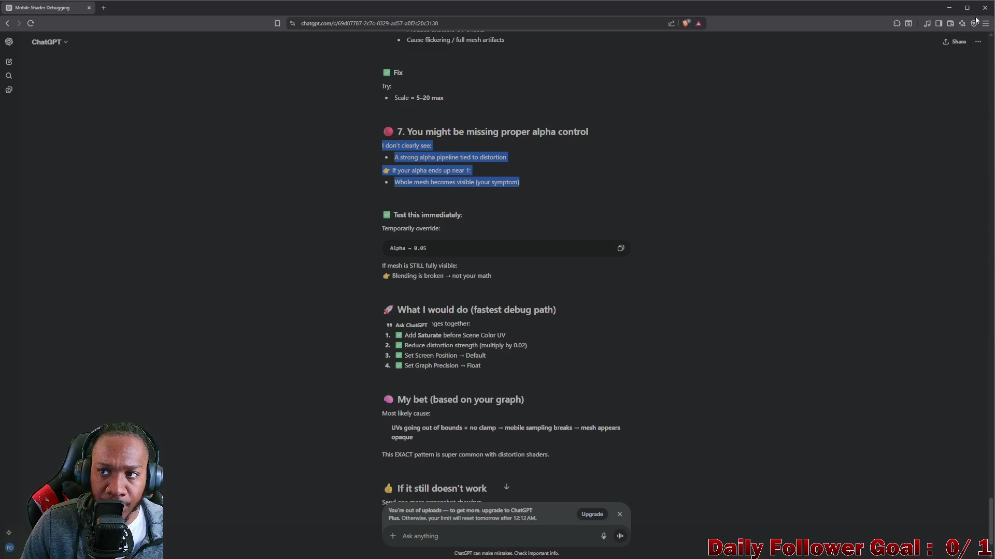
left_click(949, 7)
- Shift the Scene Color and output nodes right and inspect the Alpha property node
scroll(427, 321, "up", 5)
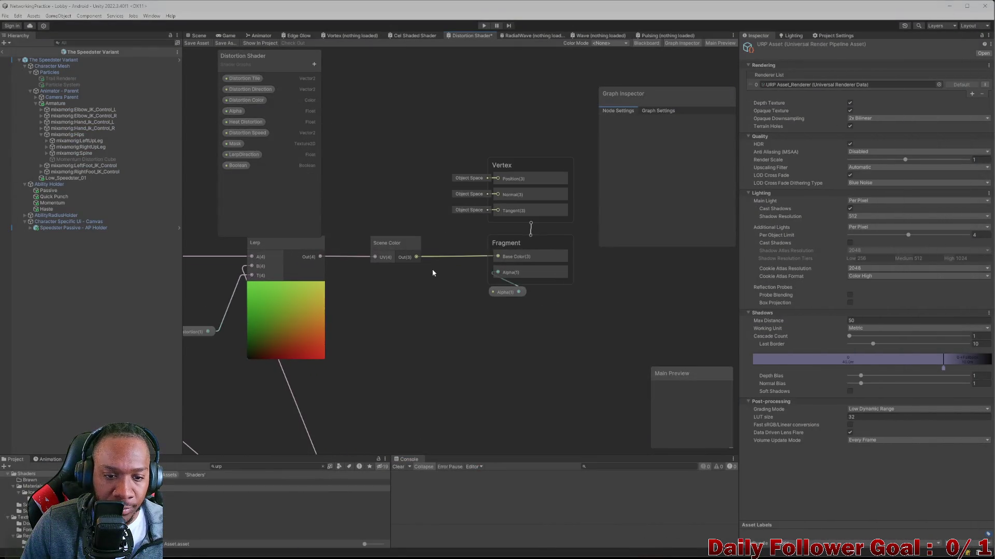
scroll(482, 267, "down", 4)
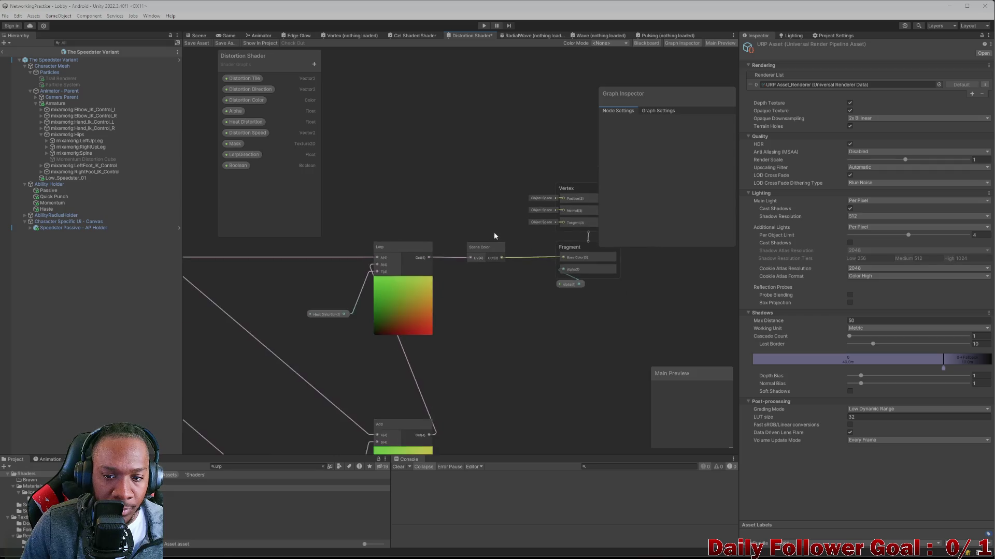
left_click(451, 255)
left_click_drag(450, 256, 507, 256)
left_click(582, 306)
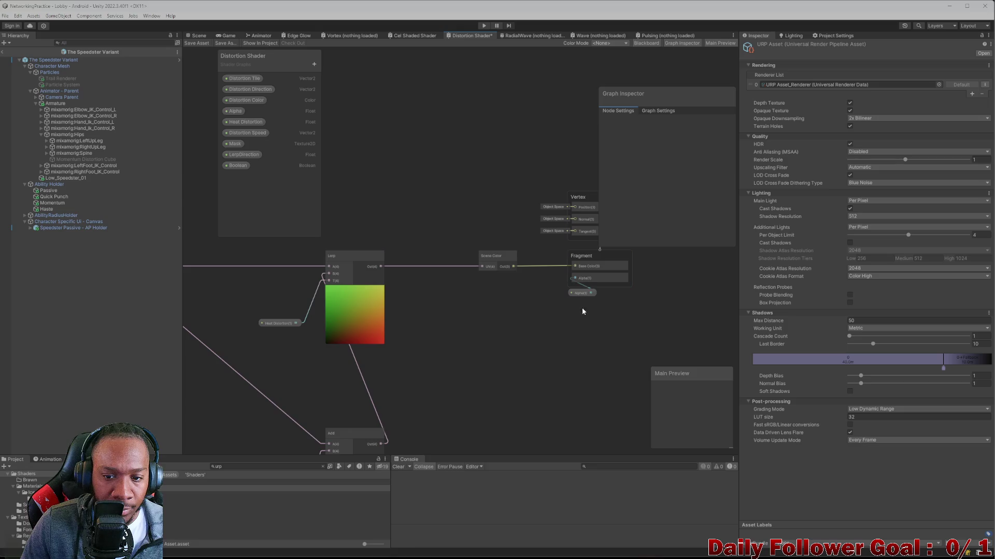
left_click(580, 293)
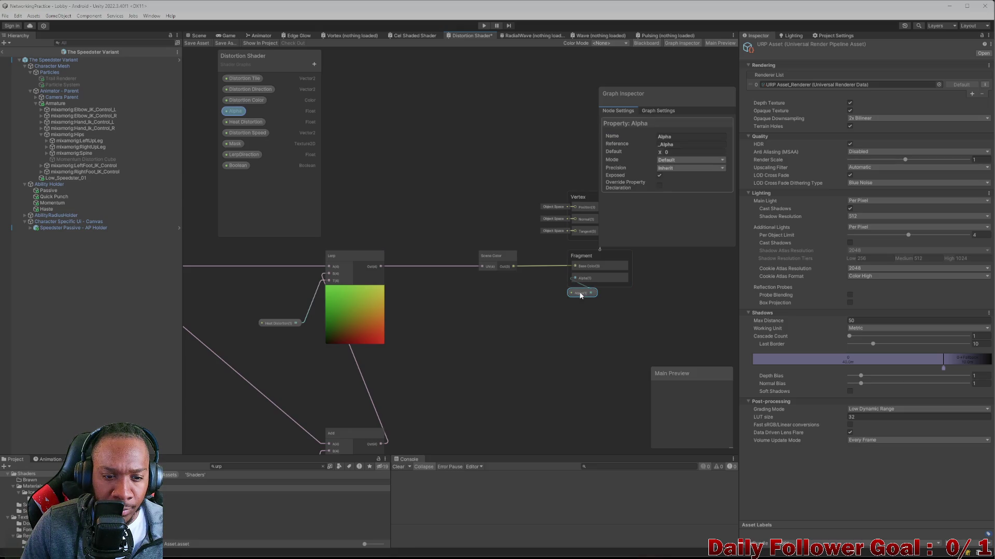
left_click(422, 274)
scroll(420, 273, "up", 3)
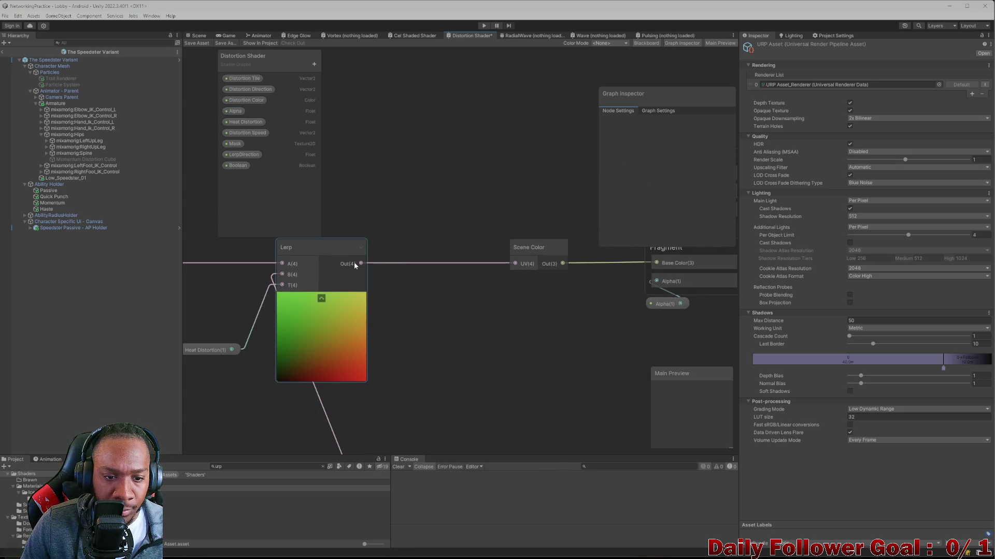
- Branch a Saturate node and a Saturation node off the Lerp output, then return to ChatGPT
left_click_drag(363, 264, 417, 287)
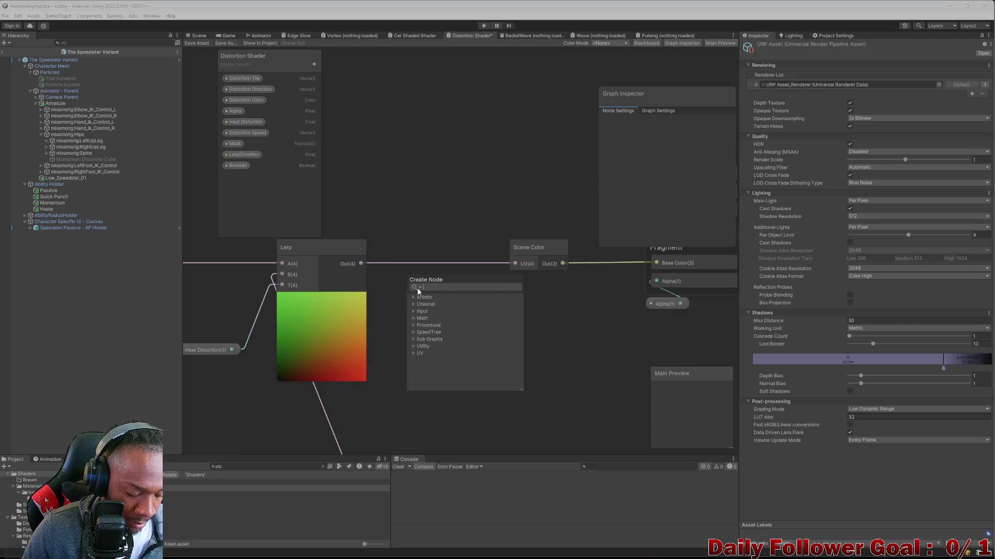
type("sat")
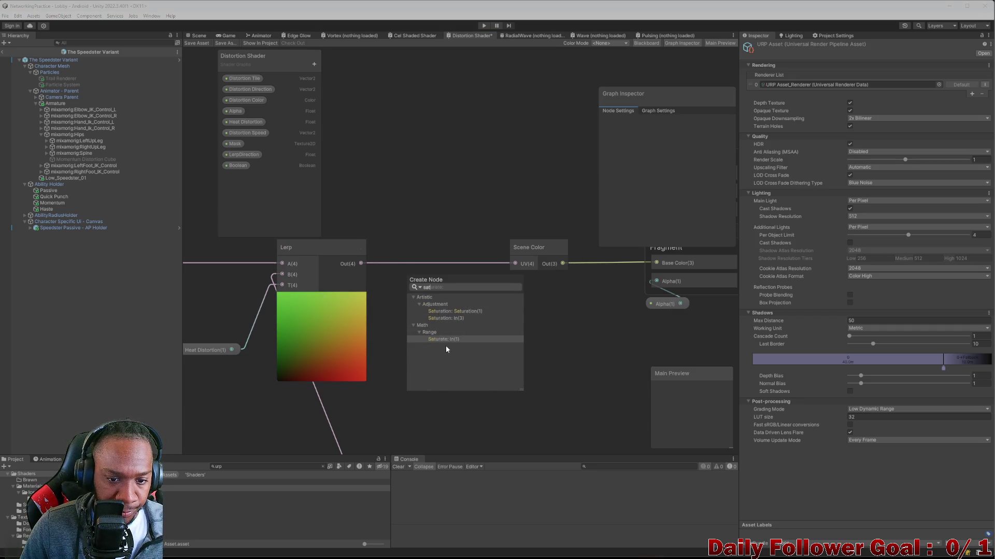
left_click(445, 338)
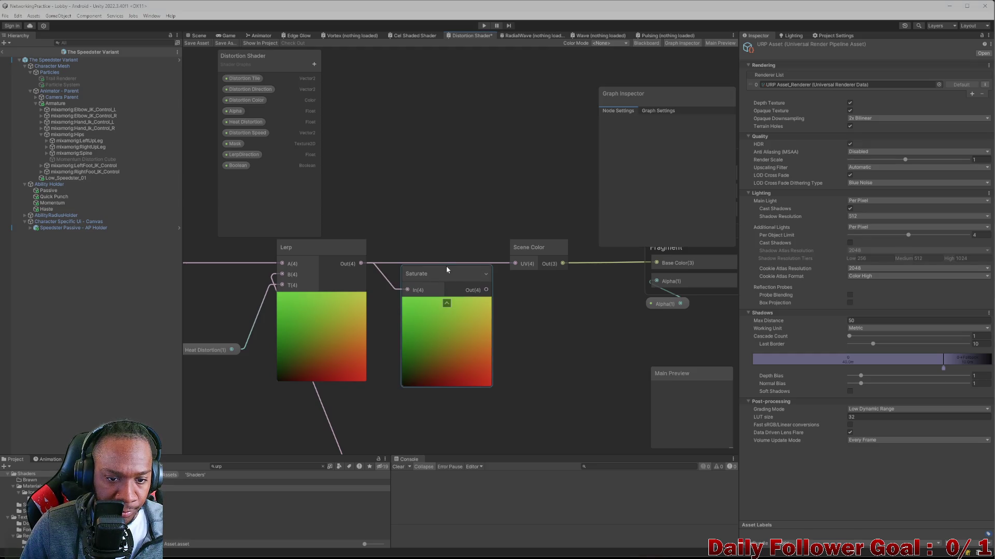
mouse_move(446, 269)
left_mouse_down()
mouse_move(444, 255)
mouse_move(417, 323)
left_mouse_up()
left_click_drag(361, 263, 402, 211)
type("sat")
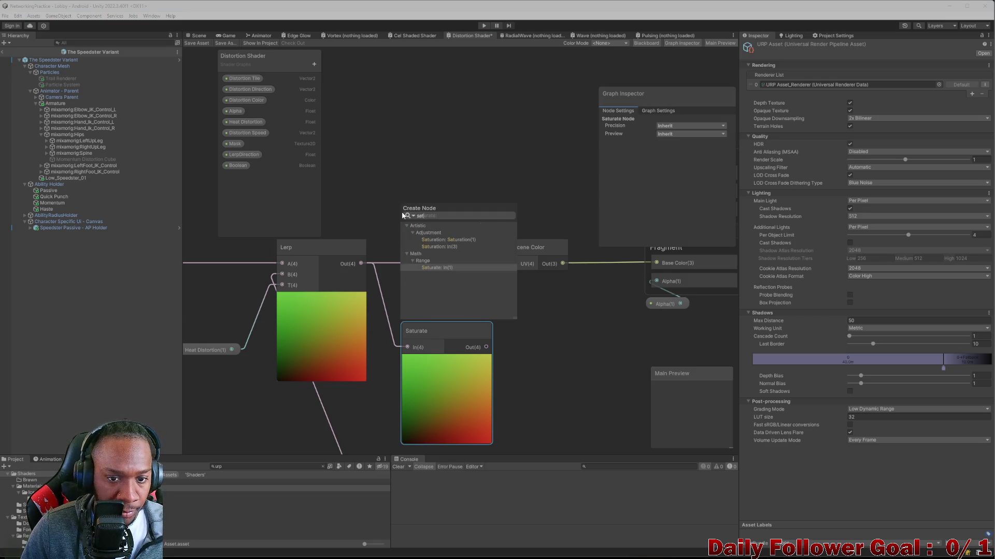
left_click(443, 240)
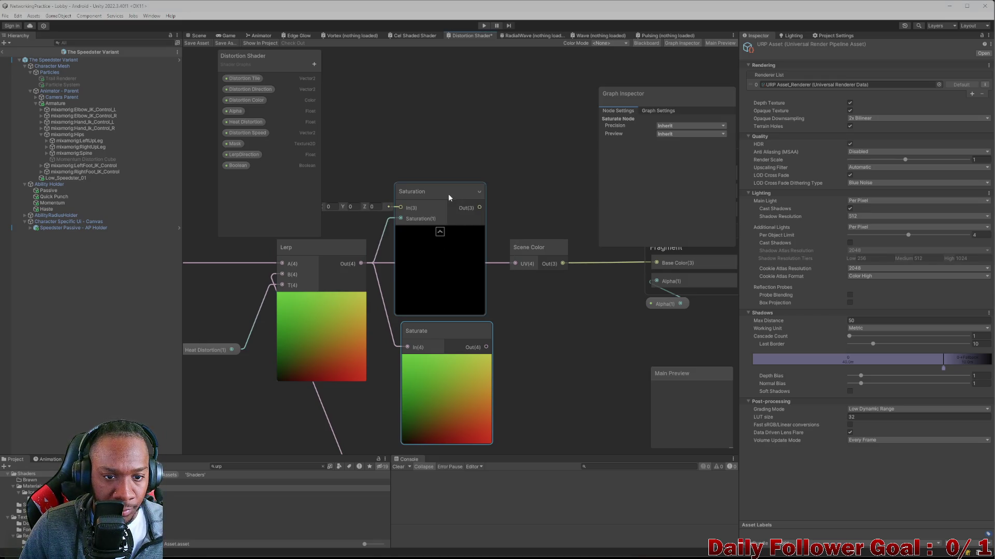
left_click_drag(448, 194, 455, 172)
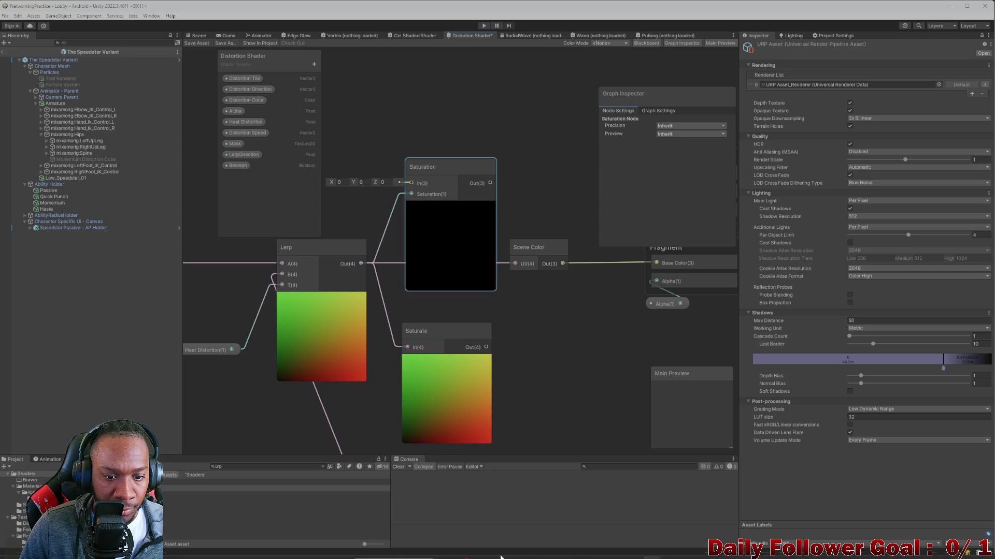
mouse_move(497, 550)
left_click(540, 521)
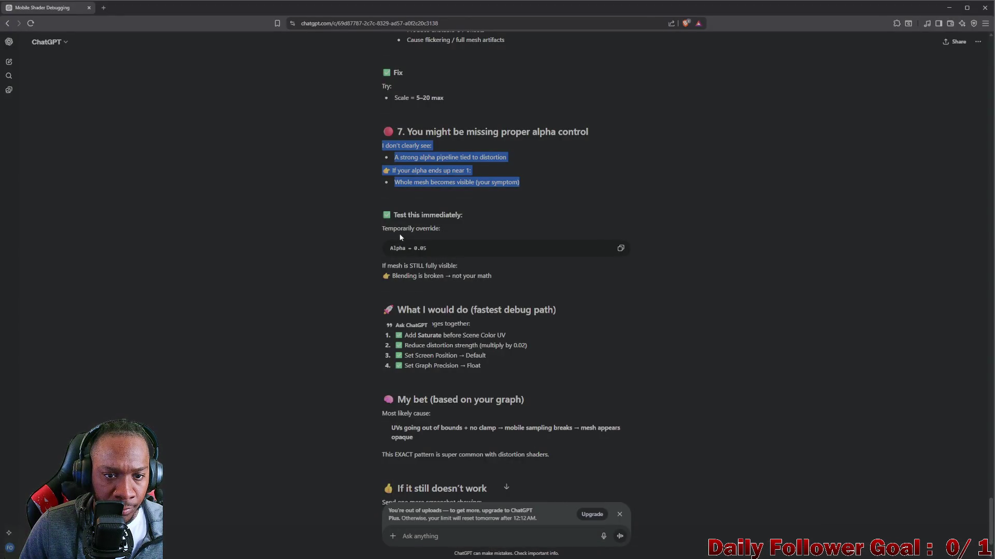
- Delete the Saturation node, wire Saturate into Scene Color's UV, save the shader, and show the Scene view
scroll(414, 240, "down", 3)
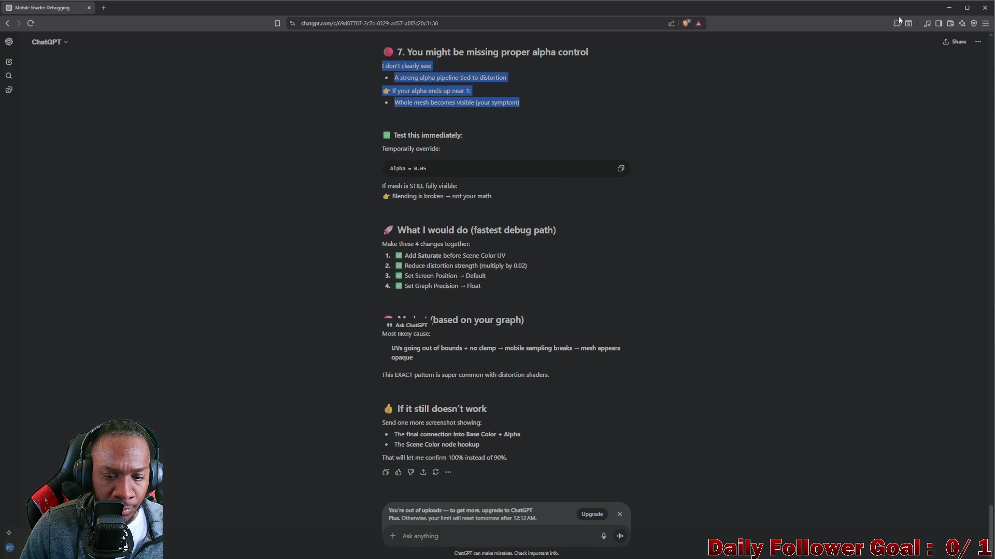
left_click(949, 7)
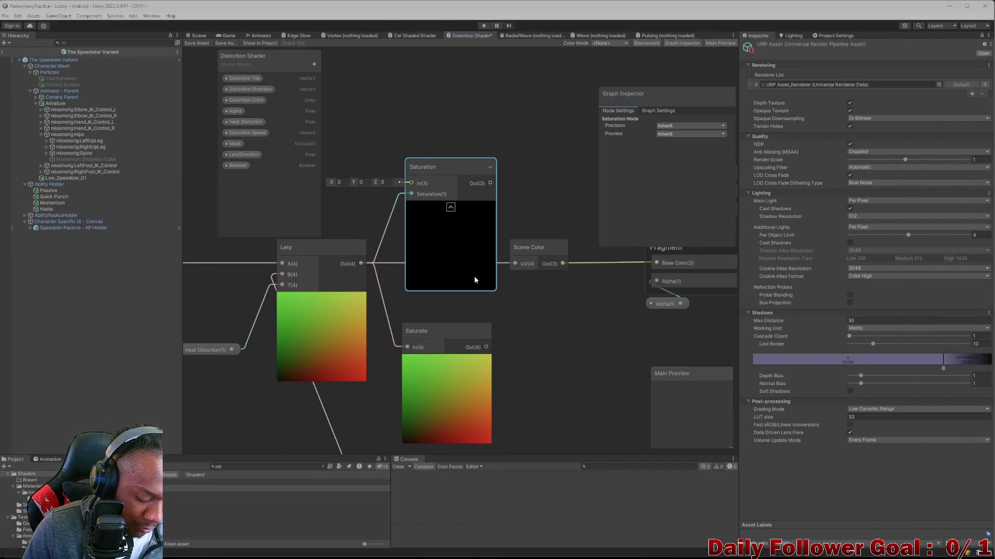
key("Delete")
left_click_drag(486, 347, 517, 263)
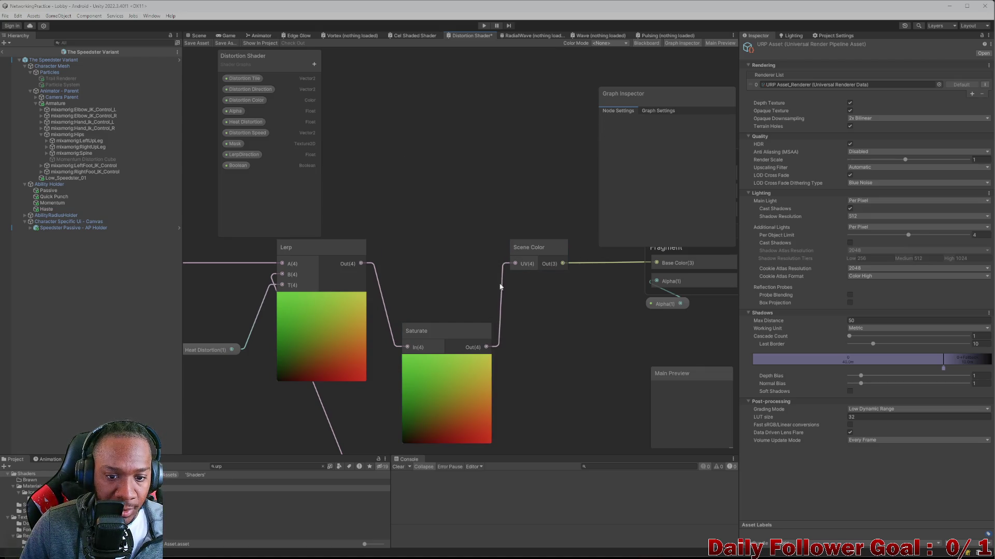
mouse_move(456, 331)
left_mouse_down()
mouse_move(458, 265)
mouse_move(425, 238)
left_mouse_up()
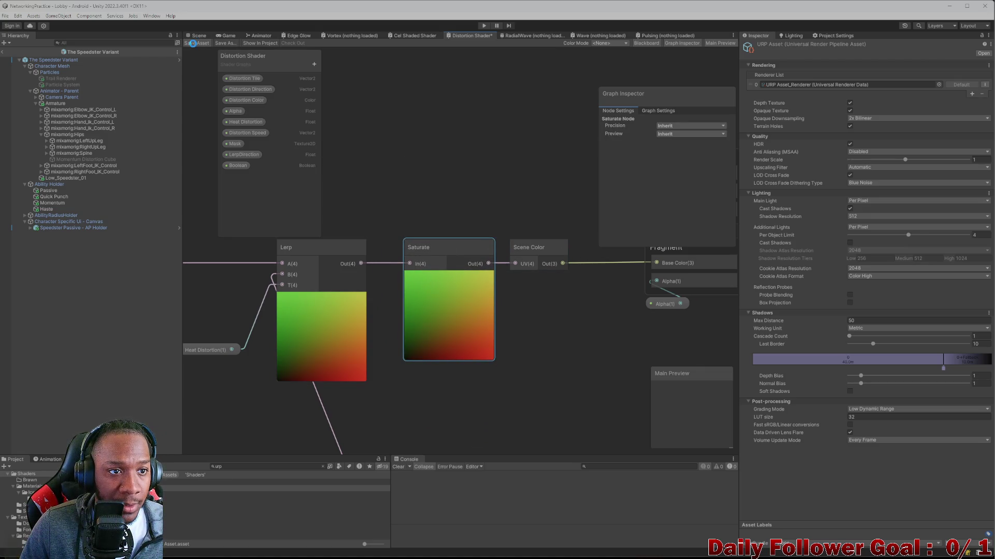
left_click(192, 44)
left_click(199, 36)
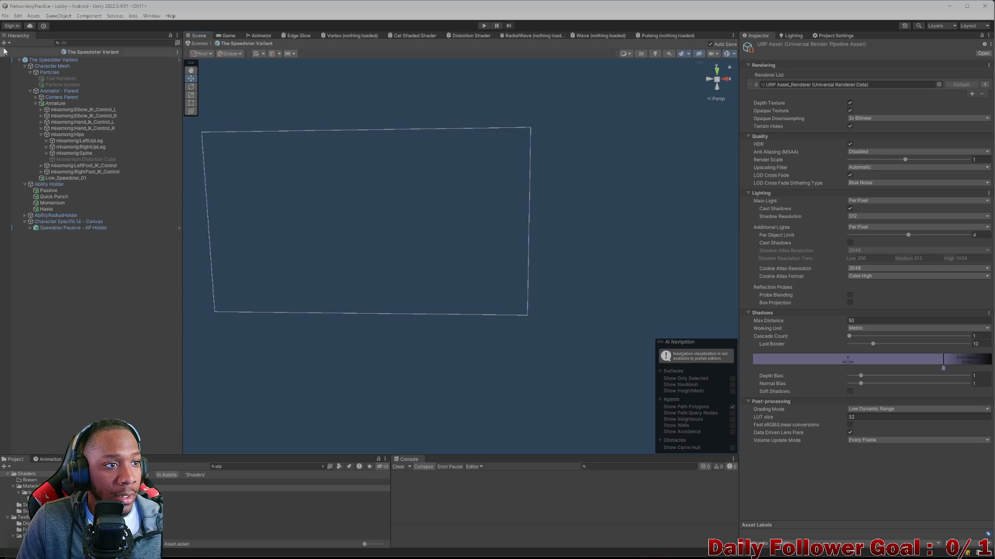
- Restore the editor to the left, minimize Unity Hub, show the Game view, and enlarge Visual Studio
double_click(205, 10)
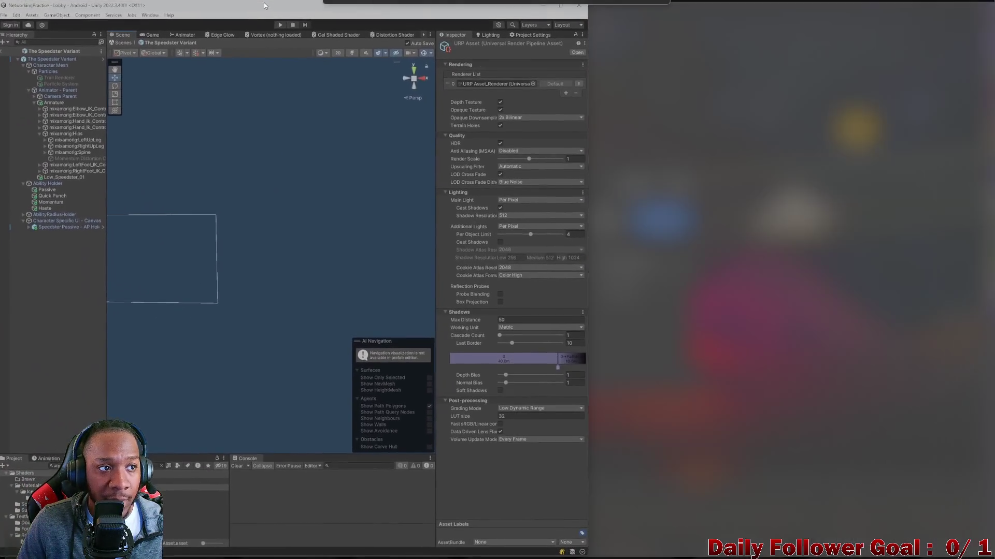
left_click_drag(264, 5, 276, 24)
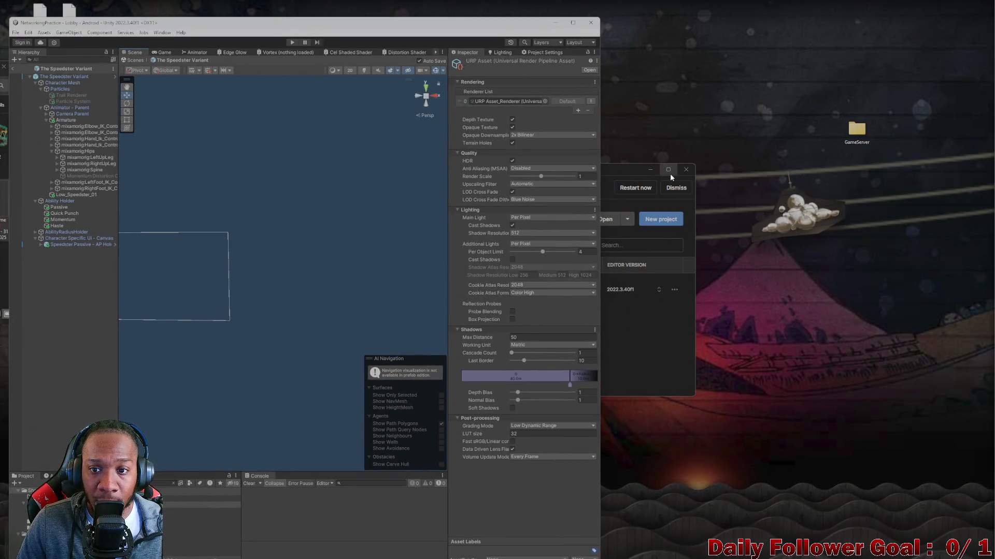
left_click(648, 173)
left_click(648, 174)
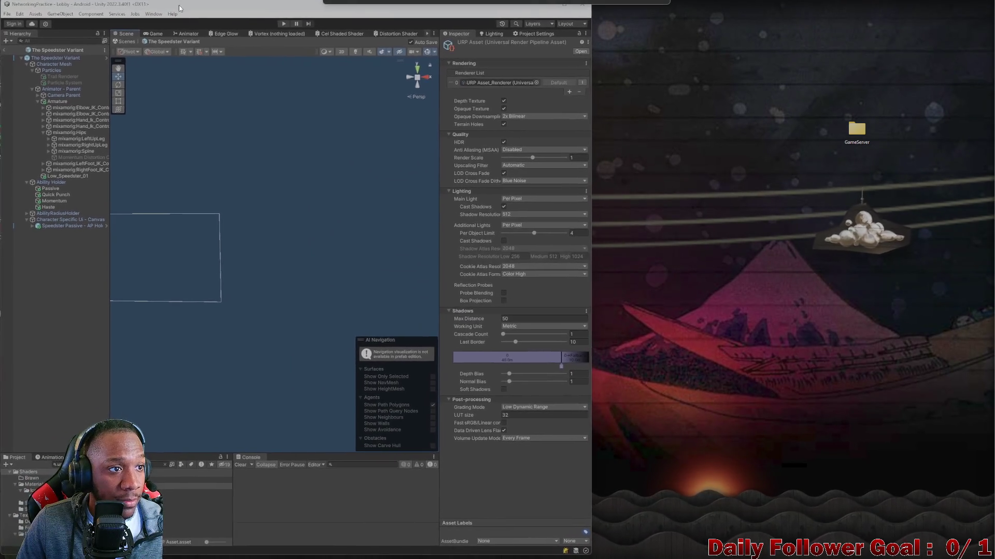
left_click(154, 35)
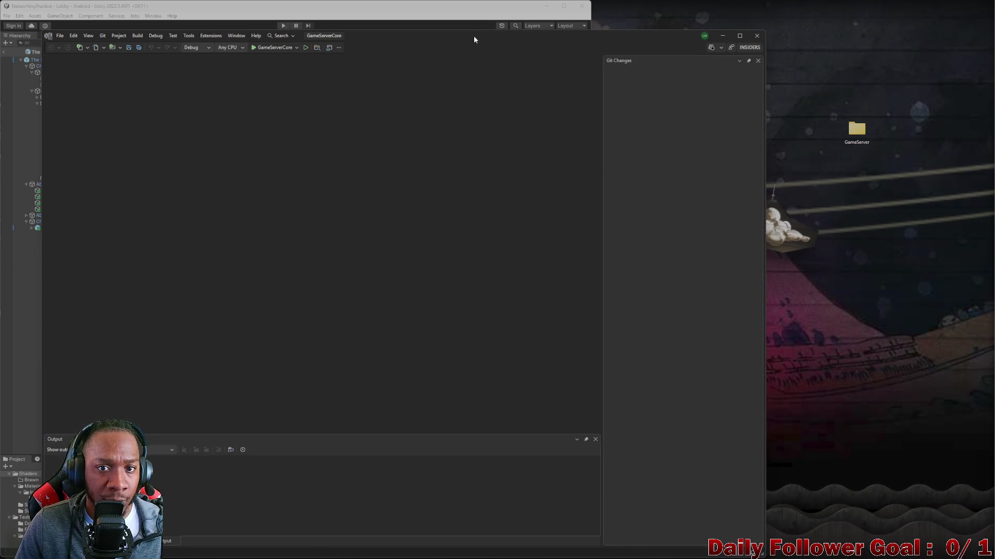
mouse_move(474, 39)
left_mouse_down()
mouse_move(470, 66)
mouse_move(518, 5)
mouse_move(645, 23)
left_mouse_up()
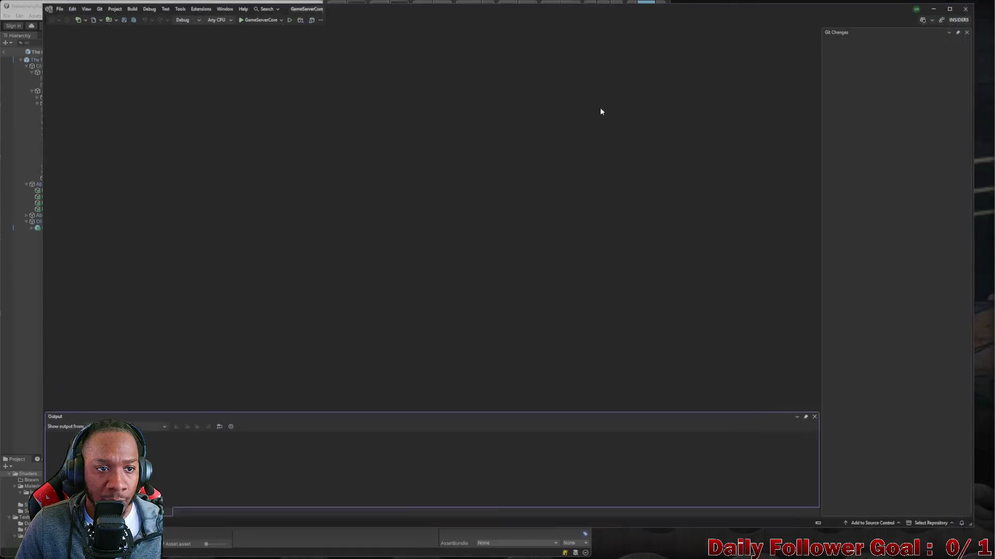
- Start the GameServerCore server, then minimize Visual Studio to reveal Unity's Game view
left_click(230, 19)
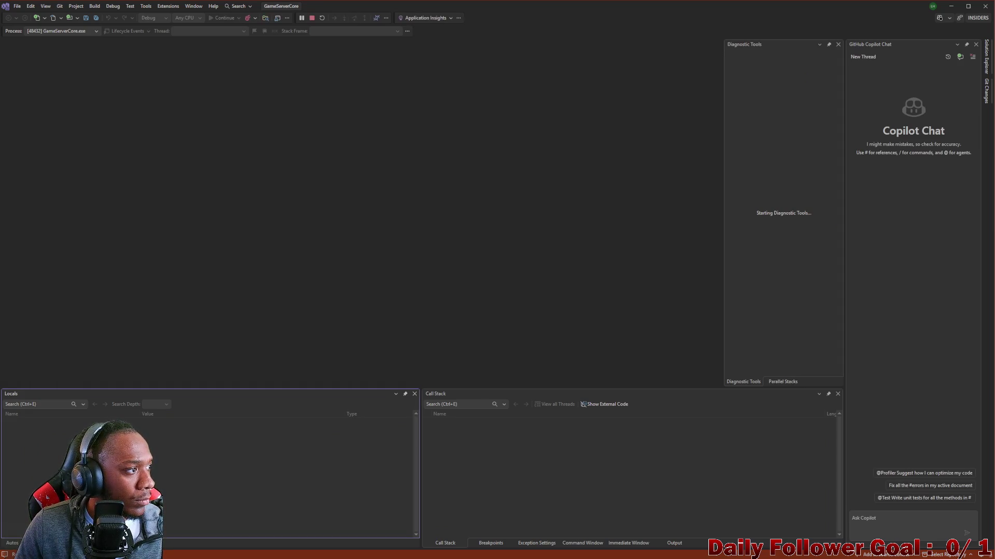
left_click(949, 8)
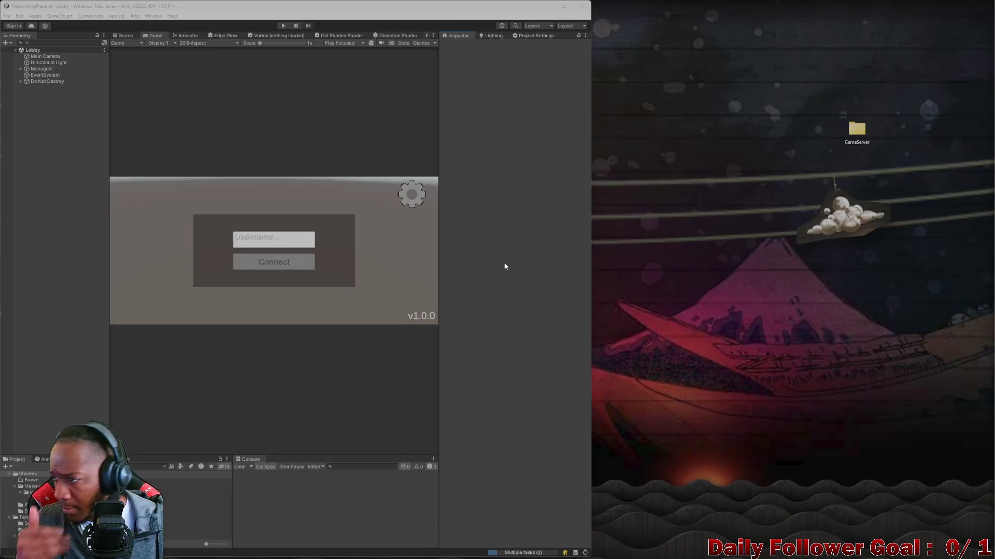
- Build and run the standalone NetworkingPractice player, clearing the console's error log while it builds
key("alt+Tab")
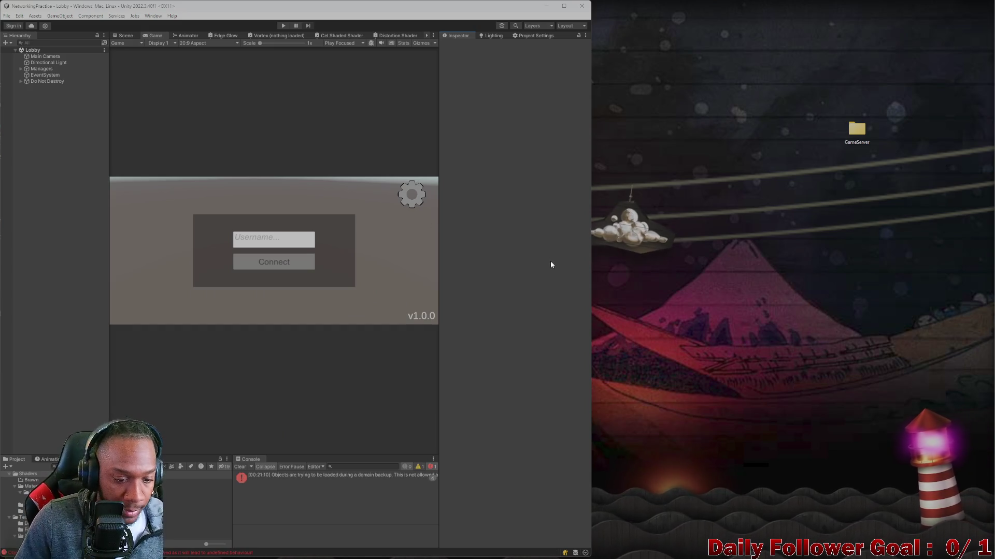
left_click(240, 466)
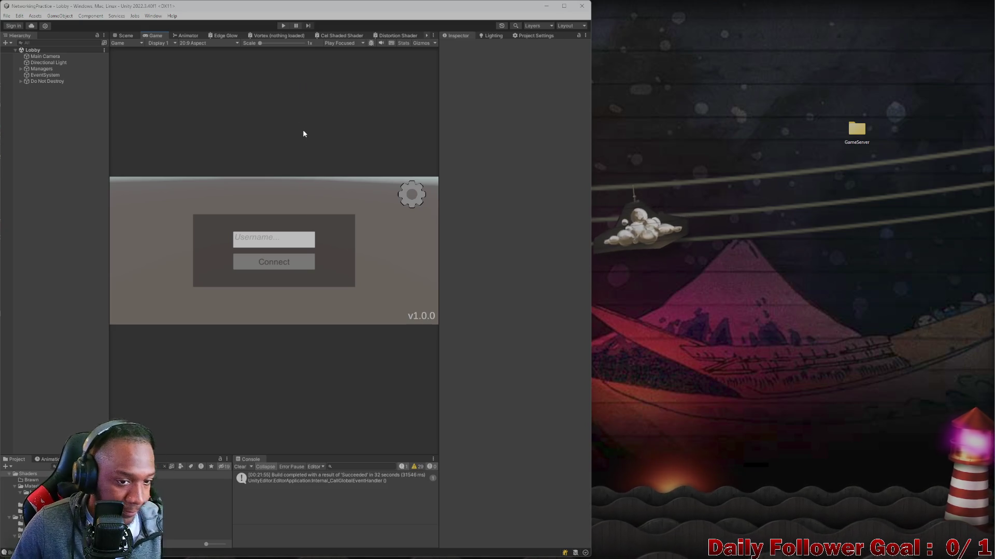
mouse_move(608, 556)
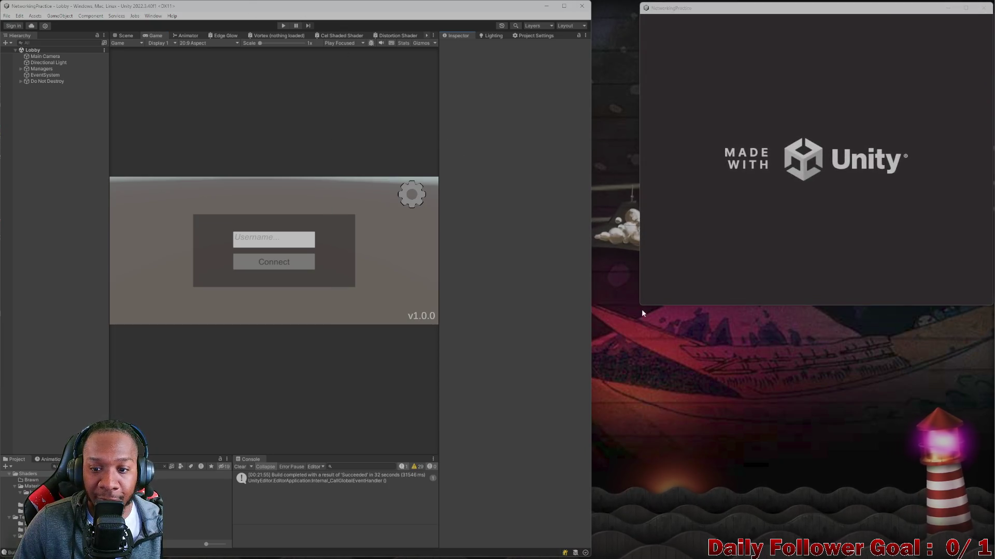
- Resize the player window, enter play mode and connect the editor client as 'test'
mouse_move(640, 305)
left_mouse_down()
mouse_move(630, 289)
mouse_move(546, 274)
left_mouse_up()
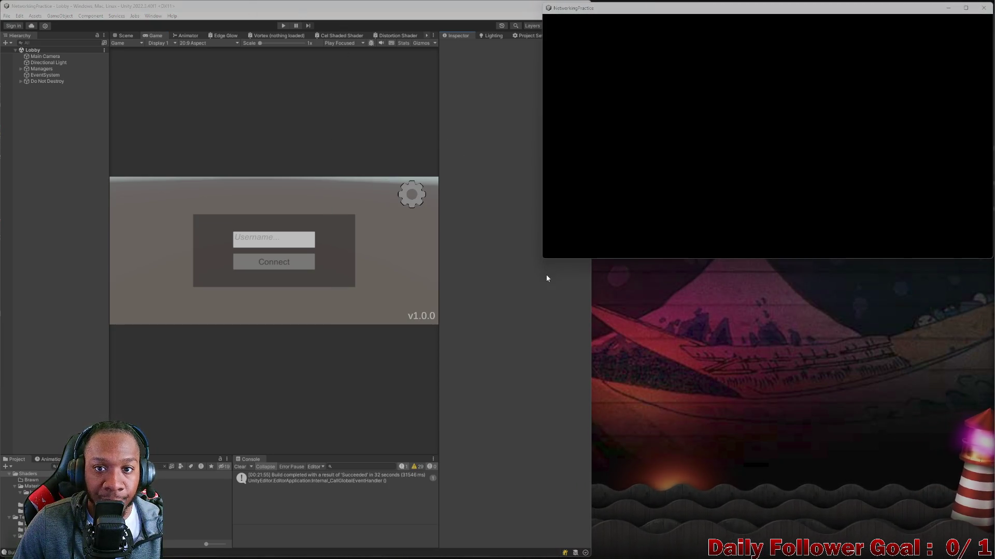
left_click(280, 25)
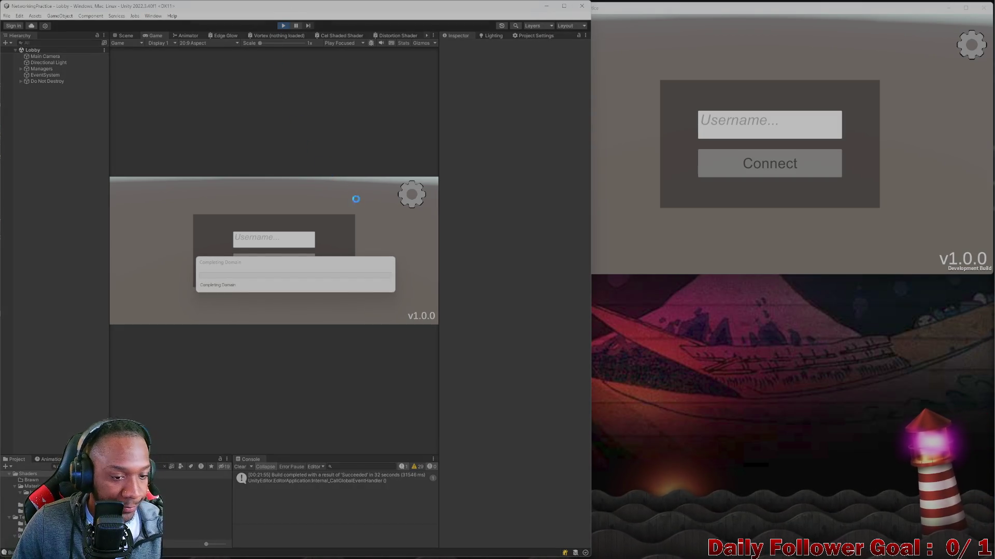
left_click(273, 238)
type("test")
left_click(280, 265)
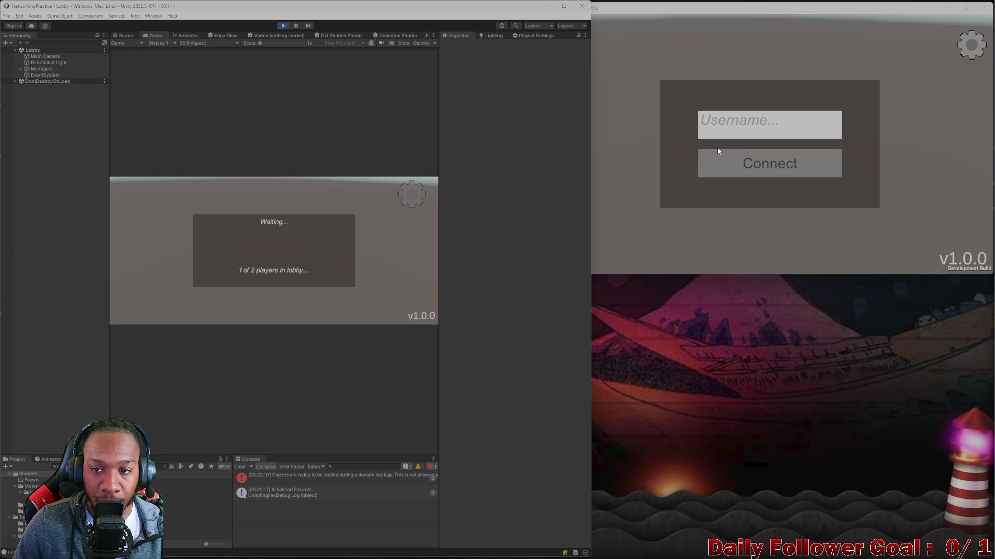
- Connect the build client to the lobby as 'qwer' and clear the console log
left_click(720, 130)
type("qwer")
left_click(733, 171)
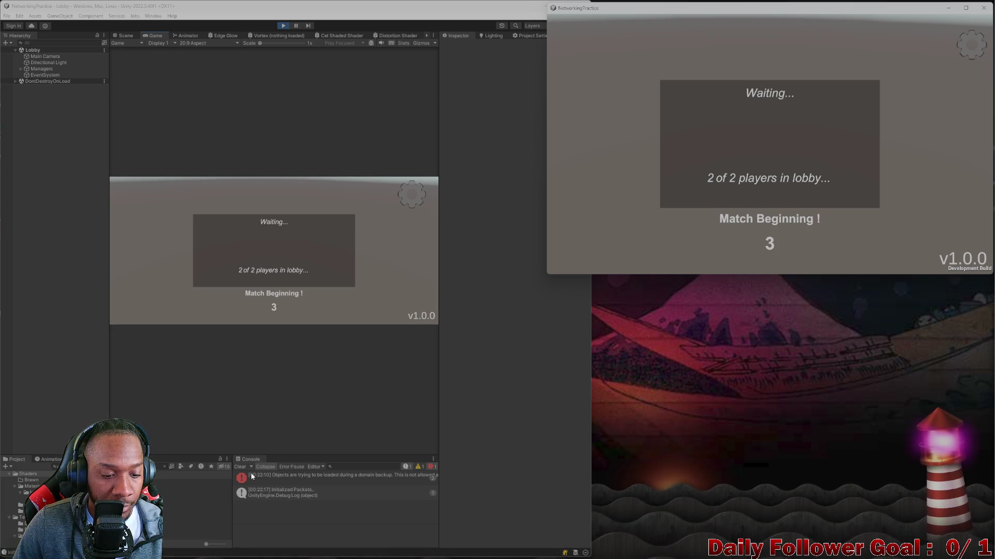
left_click(239, 466)
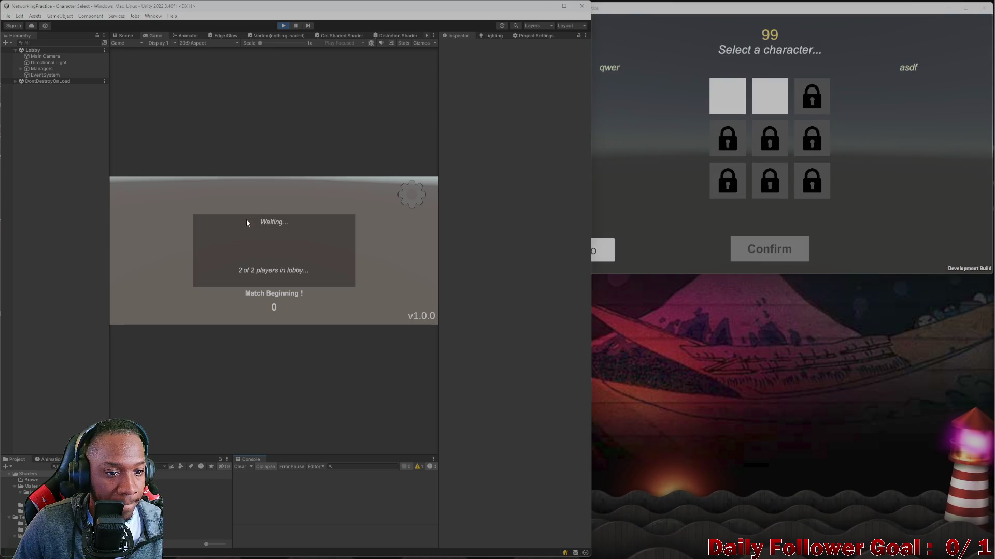
- Pick The Speedster in the editor and confirm The Brawn in the build client
left_click(727, 96)
left_click(777, 97)
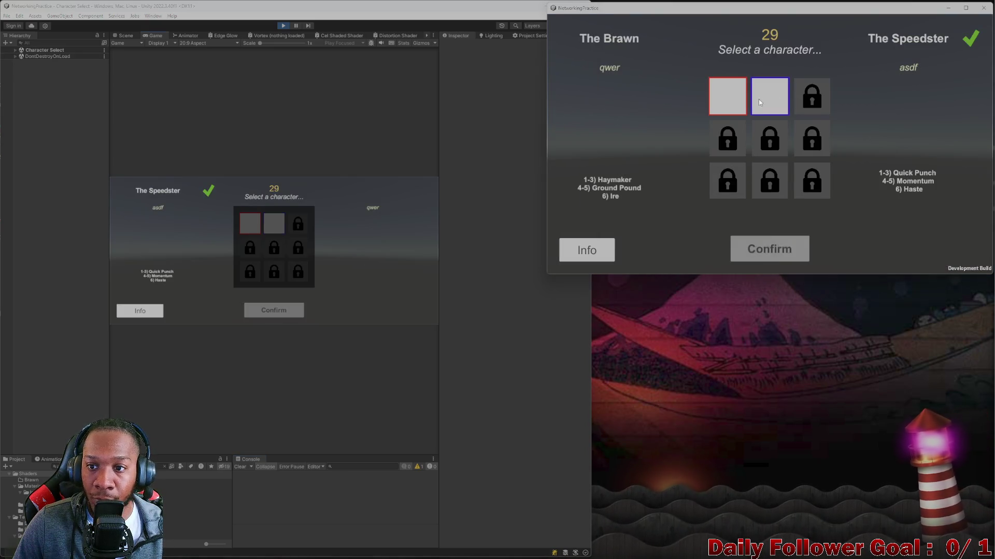
left_click(752, 250)
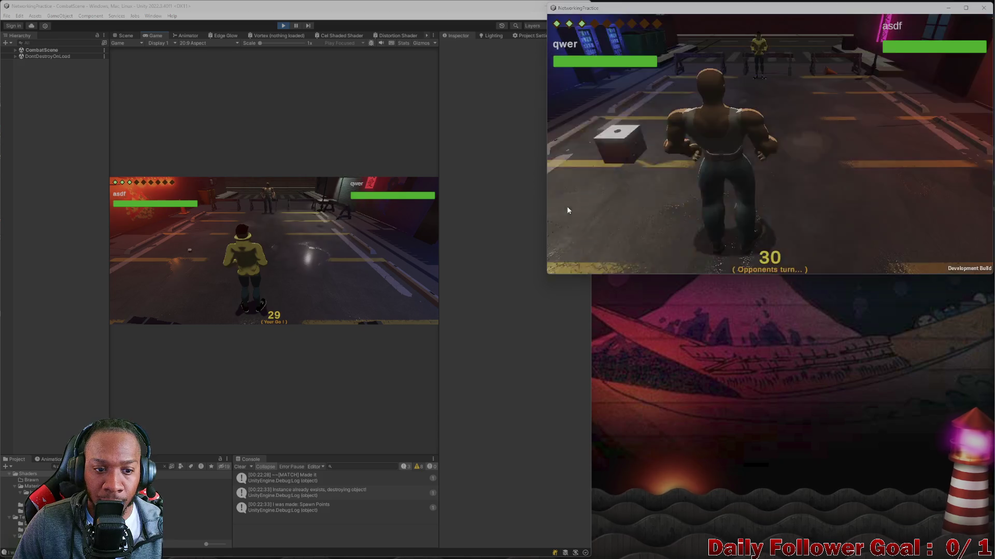
- Attack with the Momentum skill, then stop play mode to end the match
left_click(185, 245)
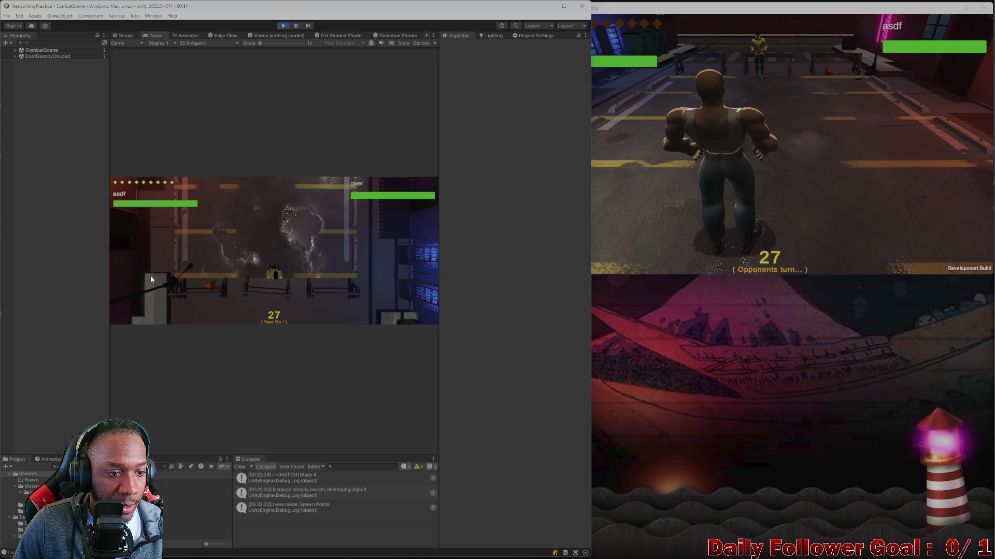
left_click(154, 291)
left_click(158, 260)
left_click(173, 312)
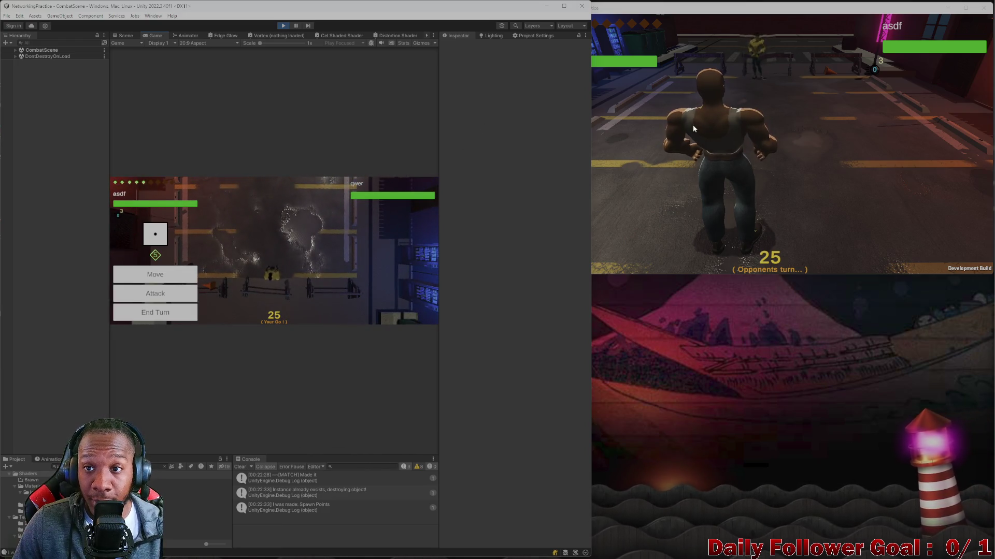
left_click(743, 91)
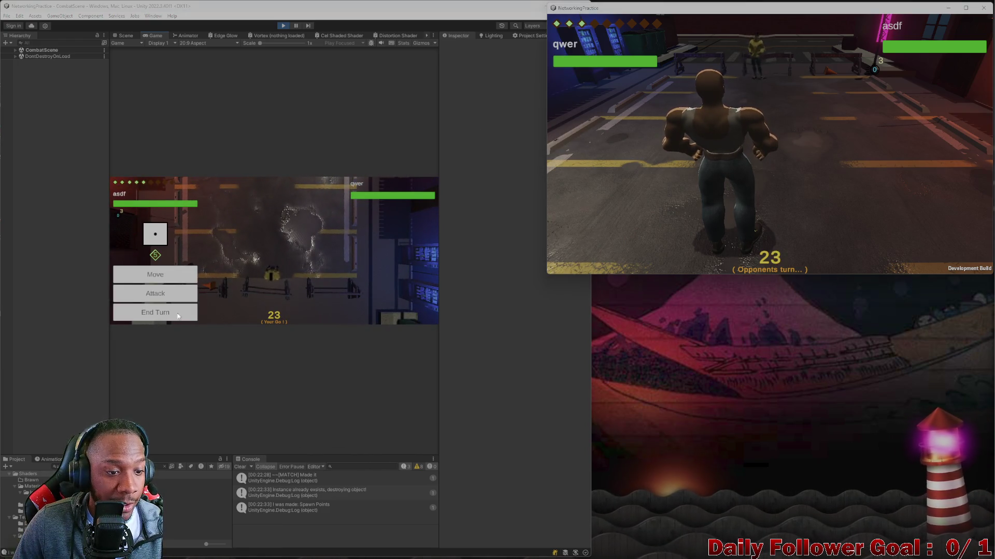
left_click(284, 26)
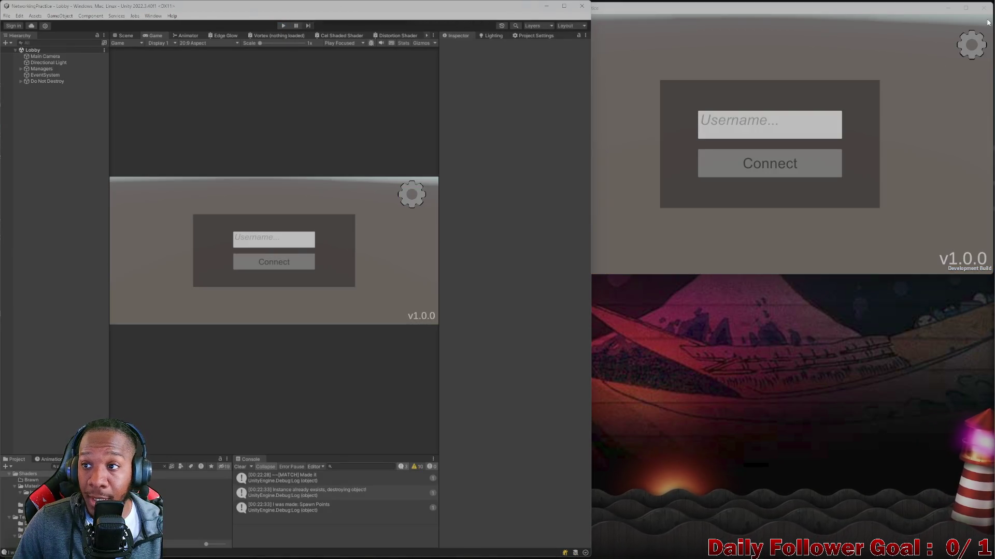
- Close the NetworkingPractice build window and switch to ToDo.cs in Visual Studio
left_click(983, 8)
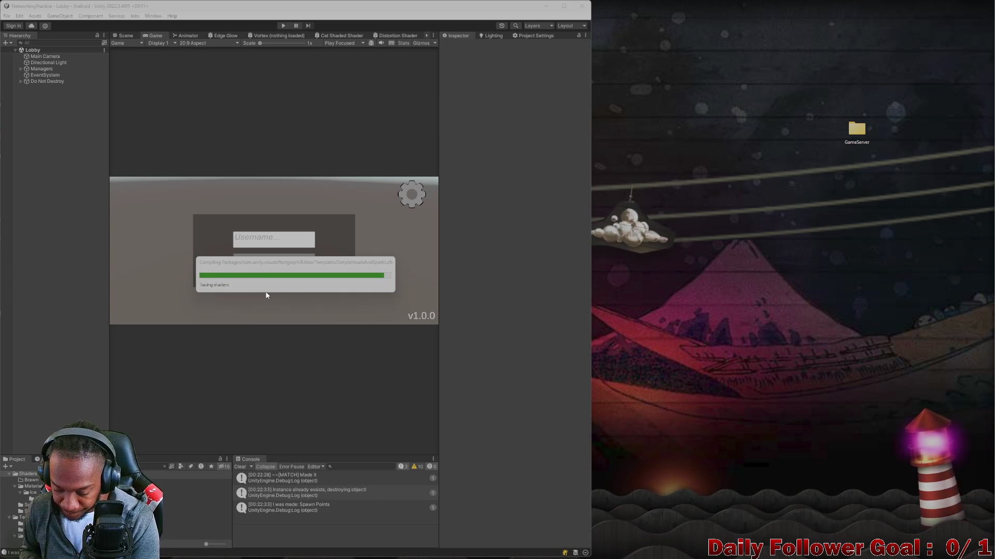
key("alt+Tab")
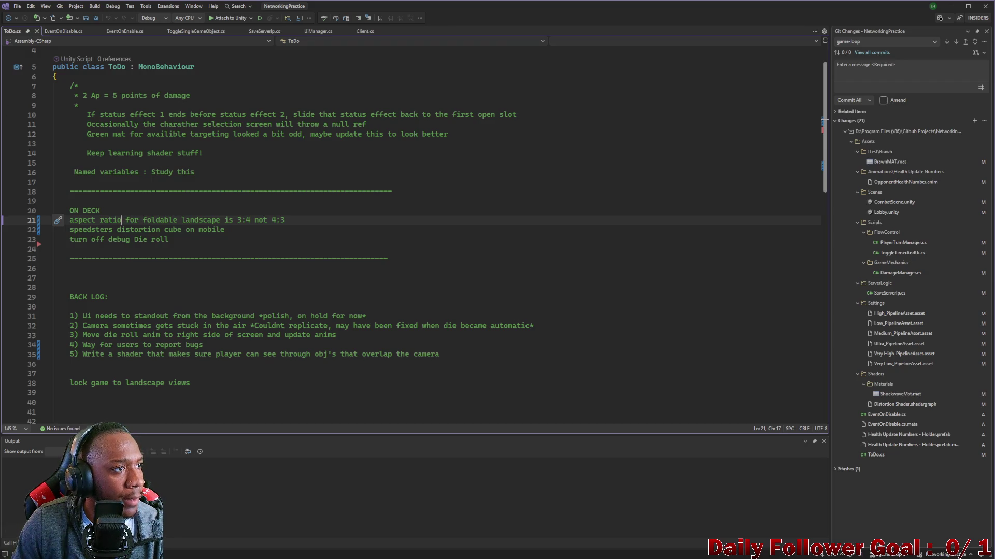
- Minimize Visual Studio after reviewing the ToDo.cs ON DECK list
left_click(951, 8)
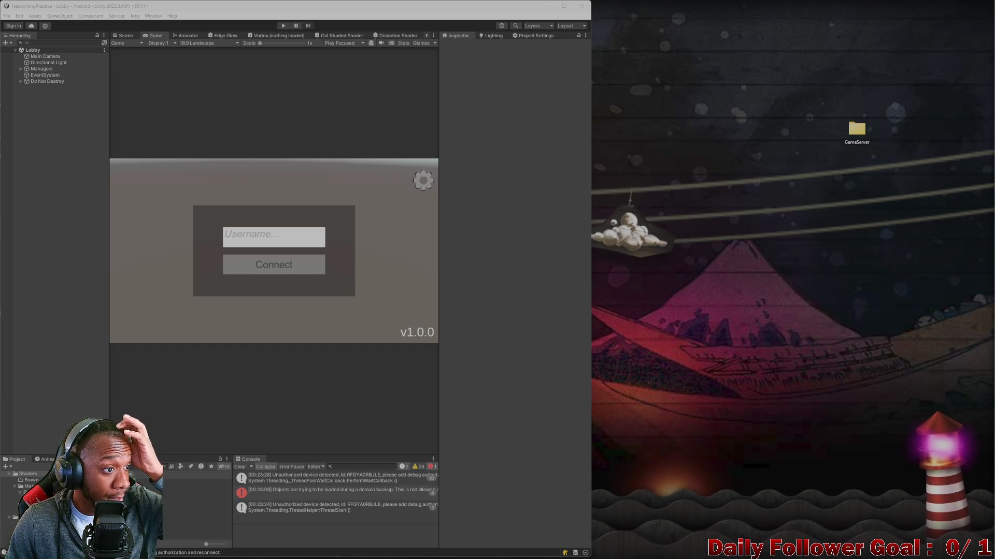
- Build and Run to FFbuild.apk, overwriting the existing file, and move Android Logcat top-right
key("ctrl+b")
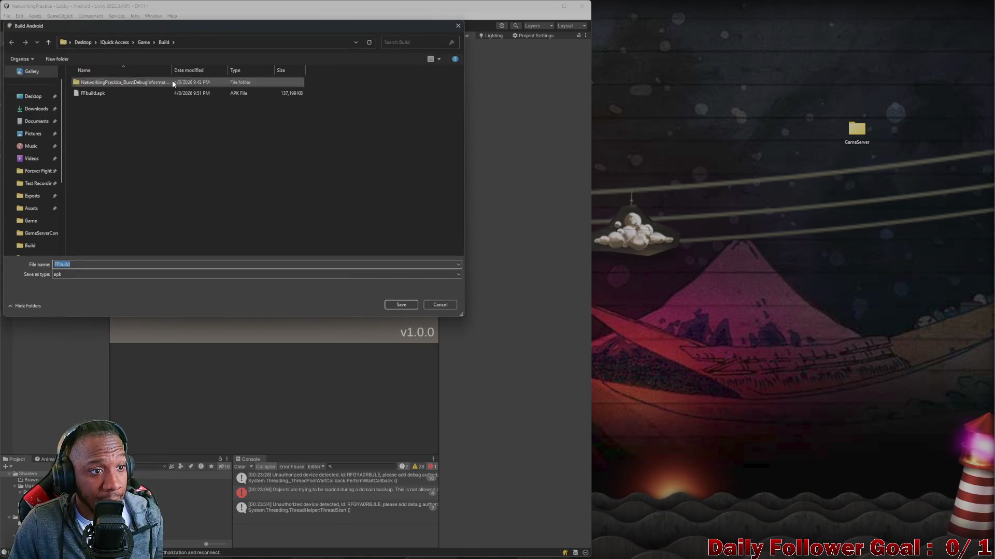
left_click(401, 305)
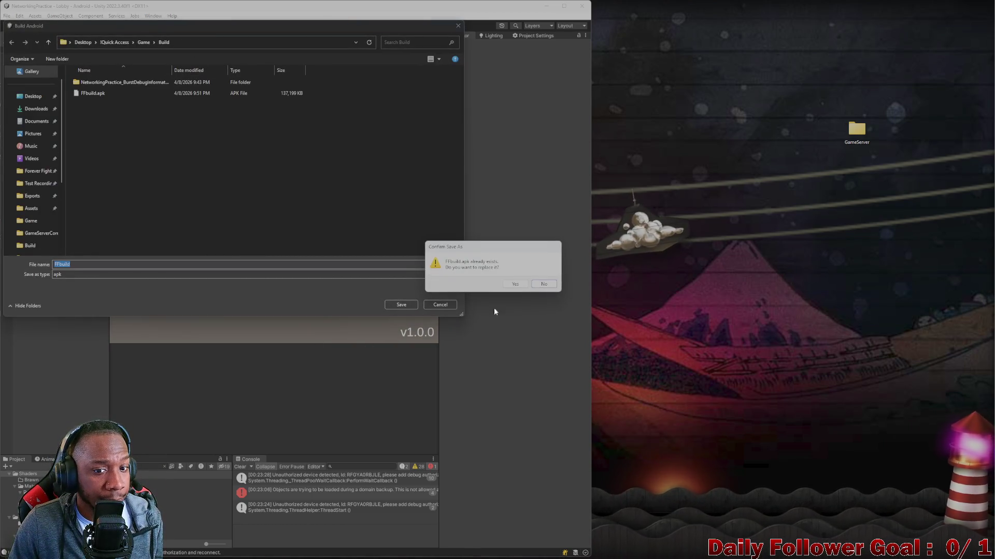
left_click(514, 284)
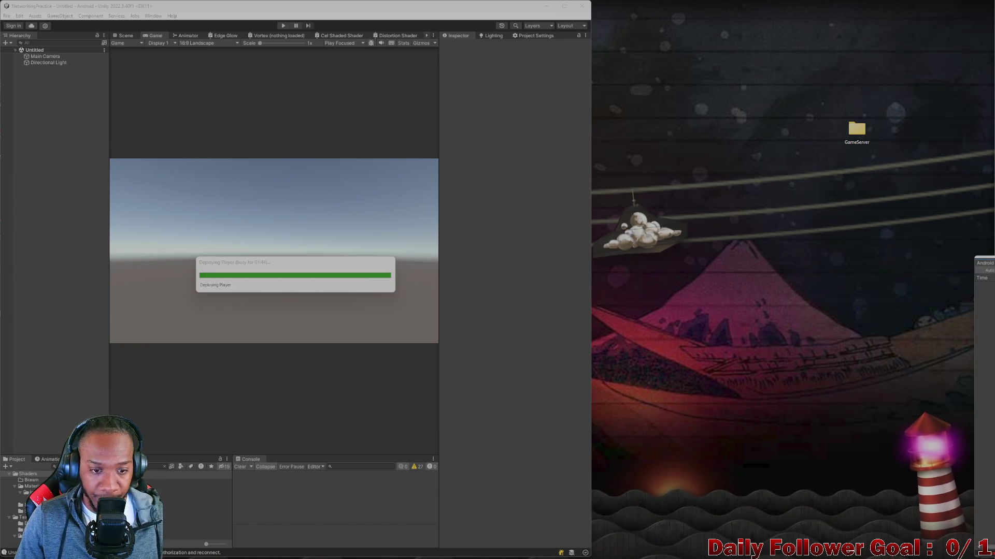
mouse_move(659, 148)
left_mouse_down()
mouse_move(718, 94)
mouse_move(727, 13)
mouse_move(734, 16)
left_mouse_up()
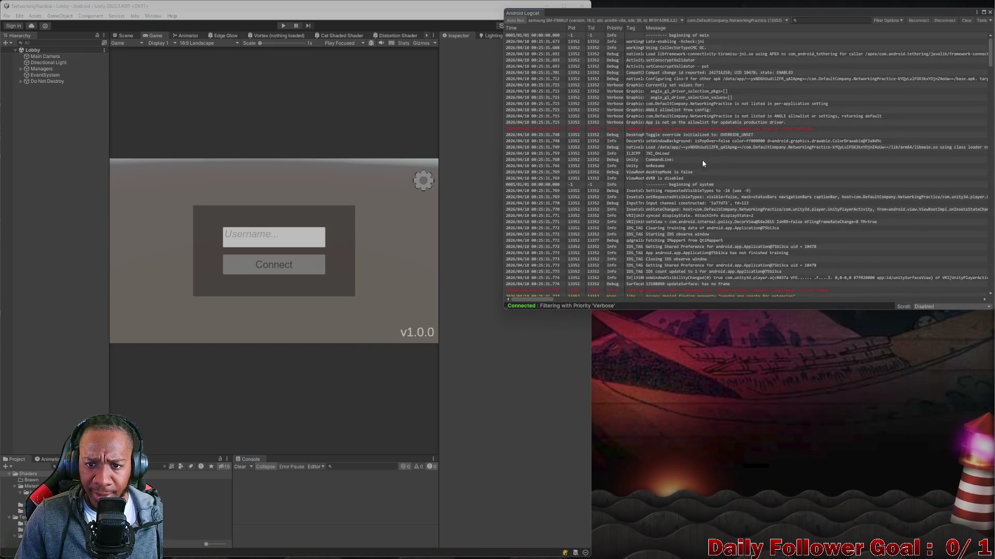
- Scroll and reposition the Android Logcat window, then close it
scroll(701, 163, "down", 10)
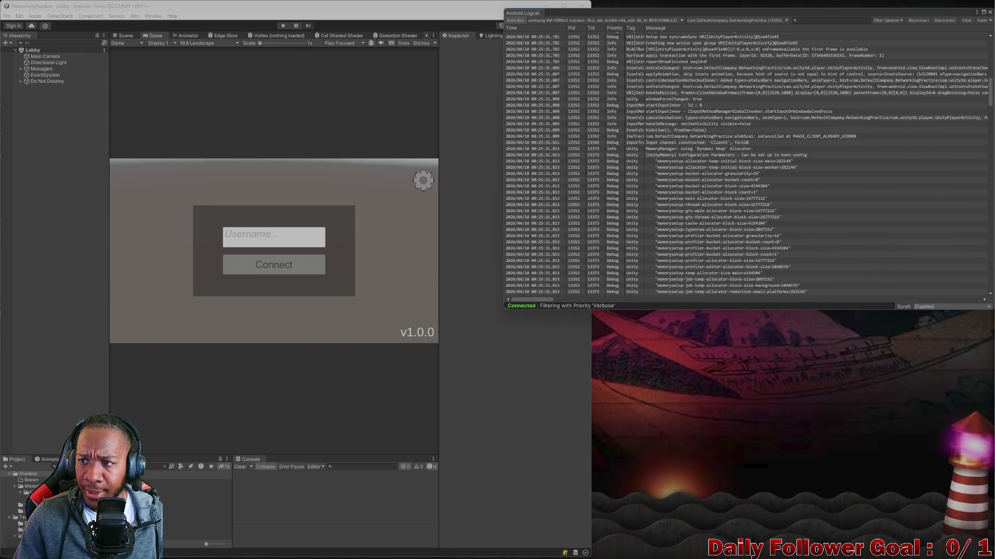
left_click_drag(989, 98, 990, 290)
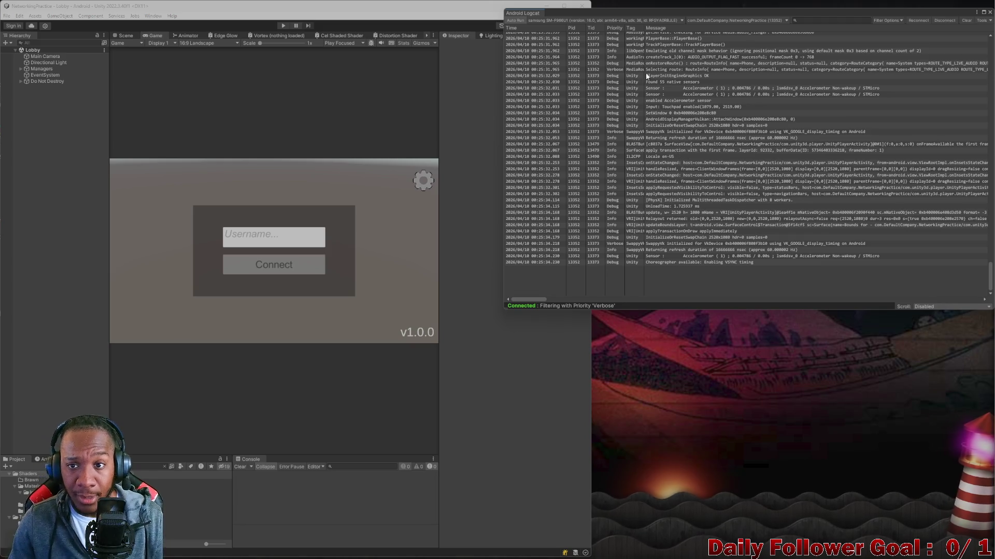
mouse_move(576, 11)
left_mouse_down()
mouse_move(570, 20)
mouse_move(854, 113)
left_mouse_up()
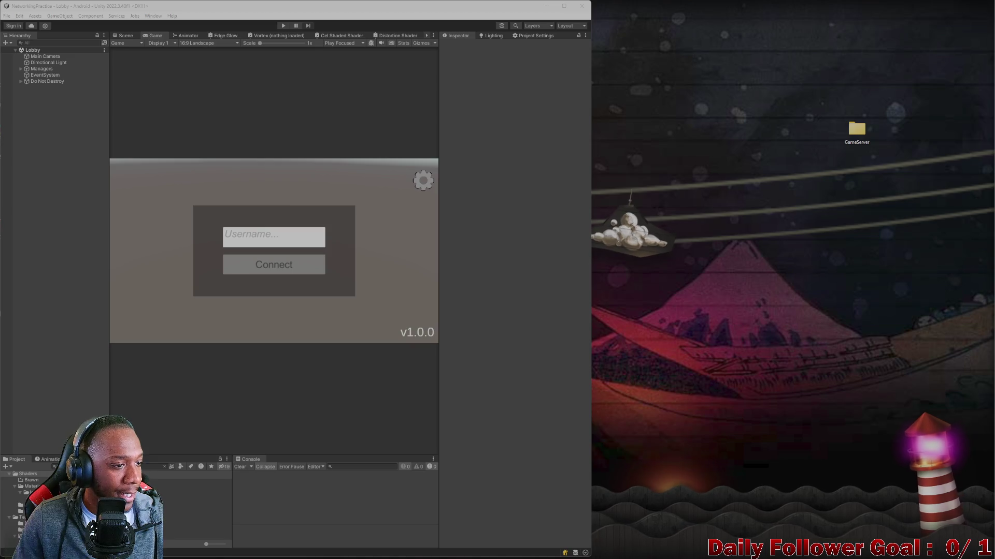
mouse_move(3, 182)
left_mouse_down()
mouse_move(190, 181)
mouse_move(87, 203)
left_mouse_up()
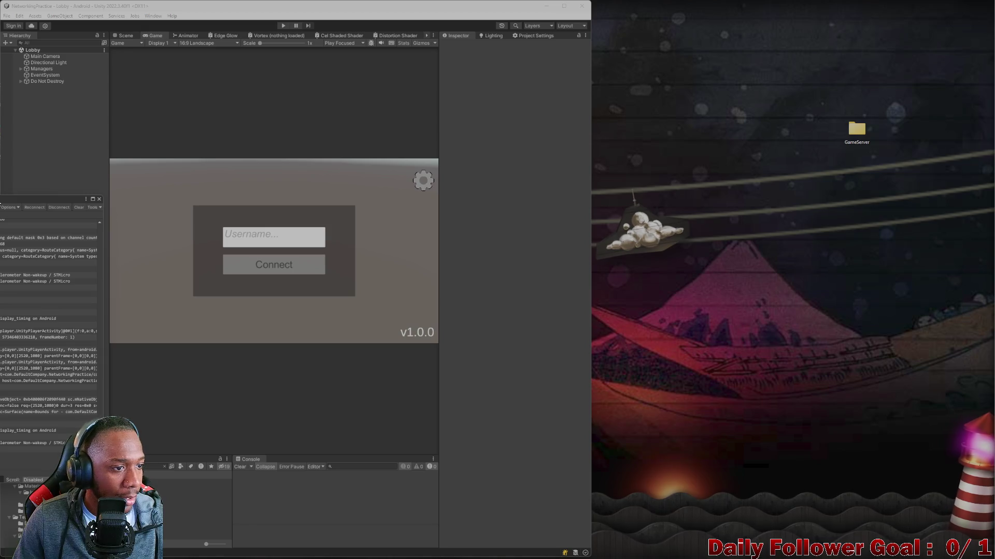
left_click(99, 199)
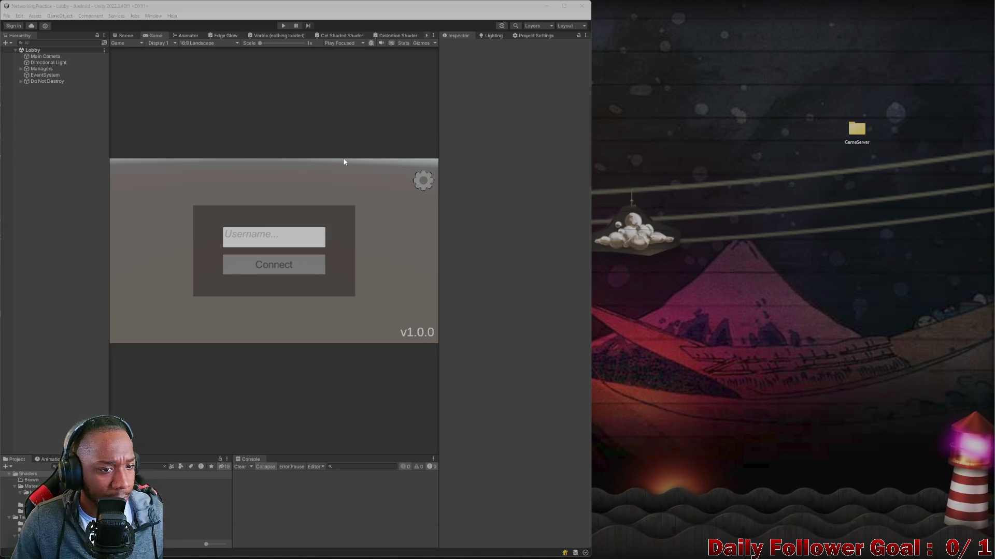
- Enter play mode, join the lobby as 'asdf', and confirm The Brawn
left_click(283, 26)
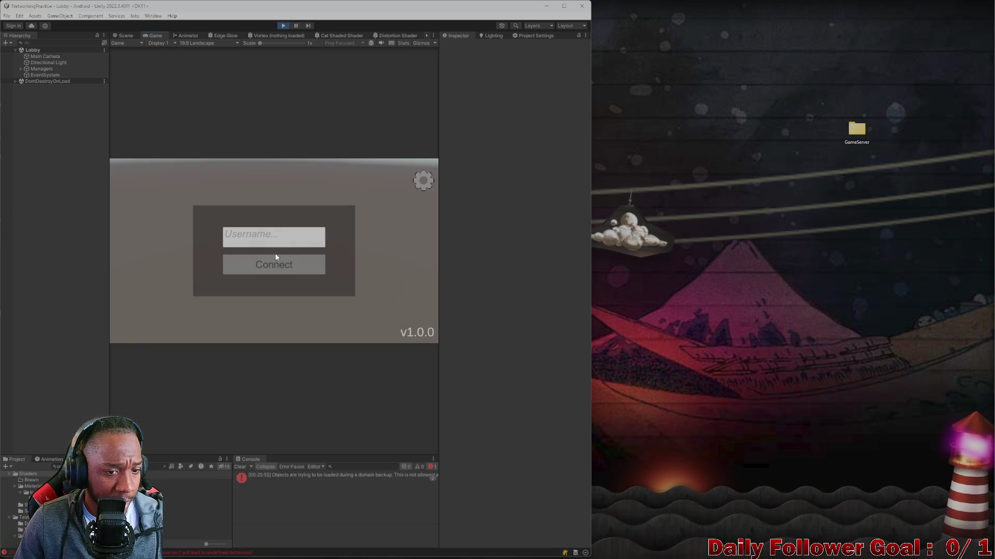
left_click(276, 239)
type("asdf")
left_click(268, 266)
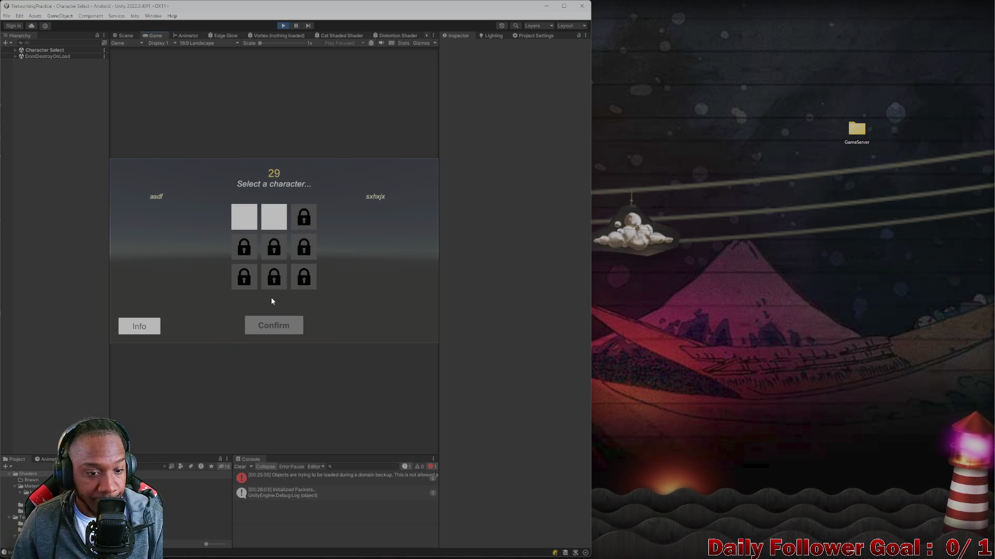
left_click(273, 217)
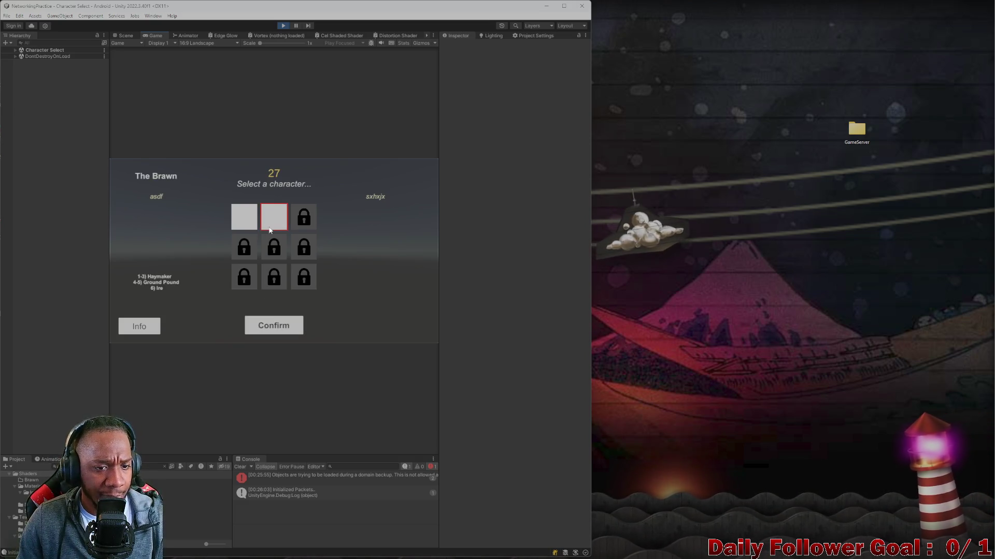
left_click(273, 328)
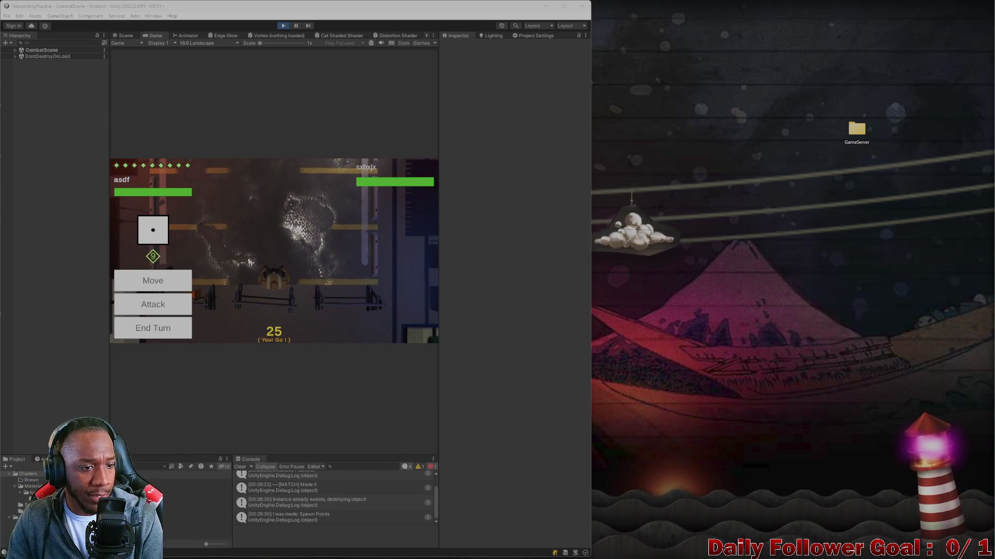
- End both combat turns, then switch to the ChatGPT shader-debugging chat in the browser
left_click(153, 328)
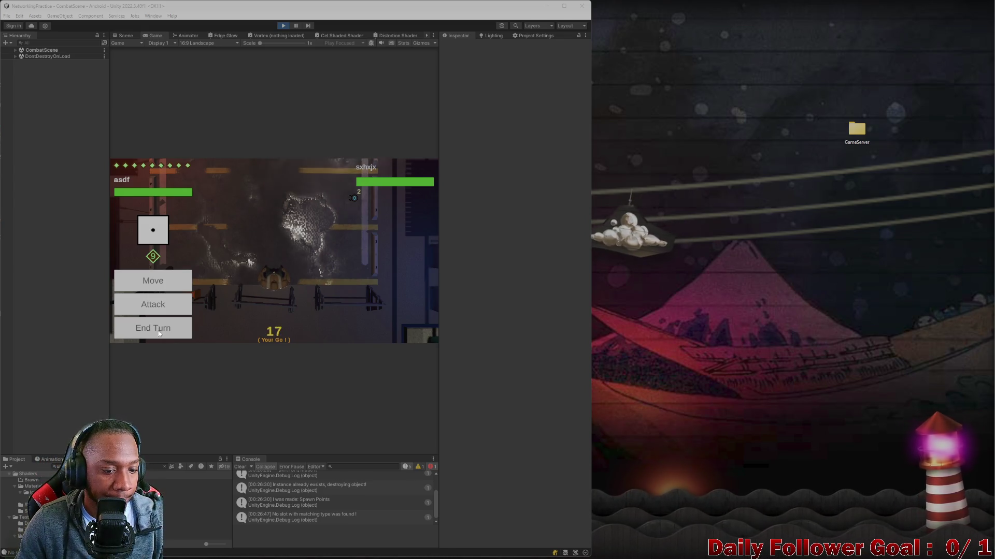
left_click(166, 333)
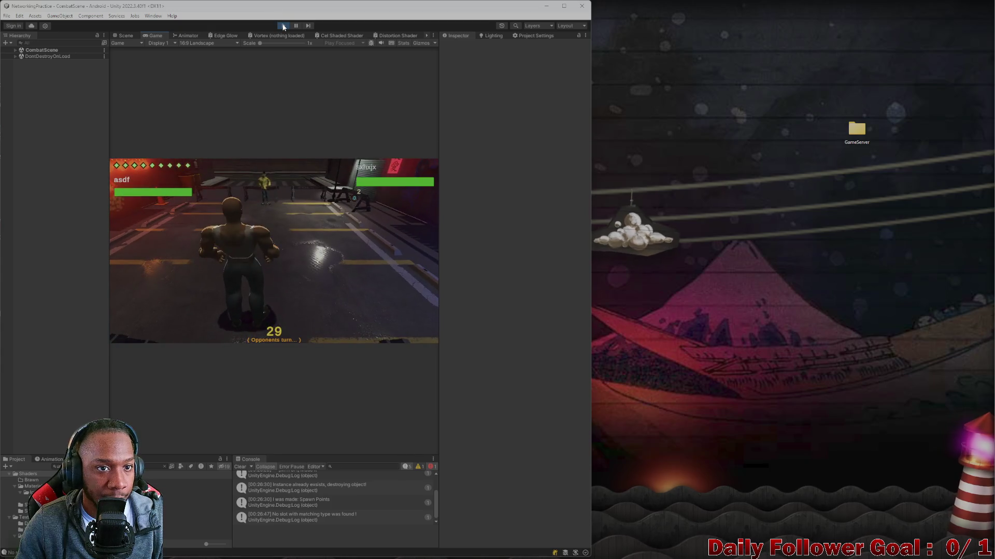
mouse_move(492, 550)
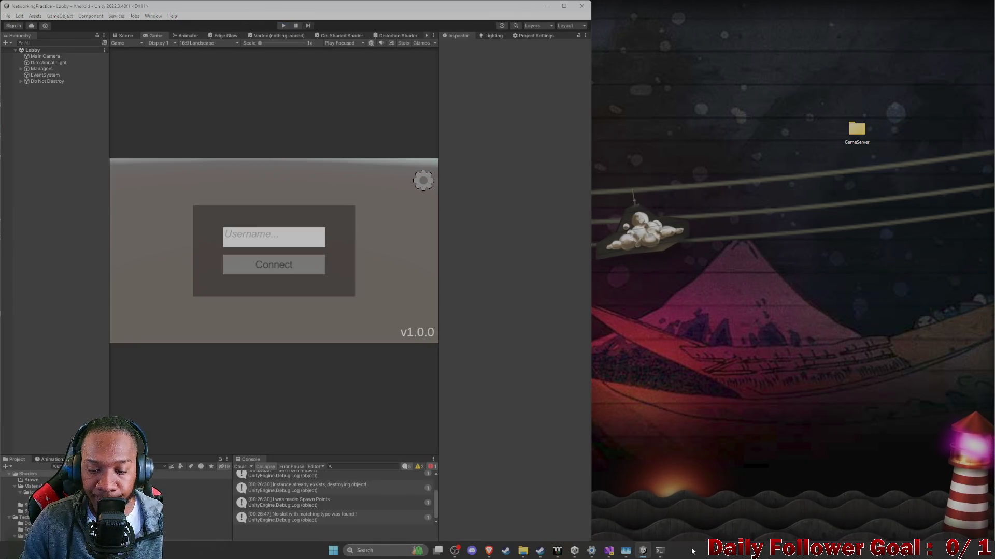
left_click(489, 550)
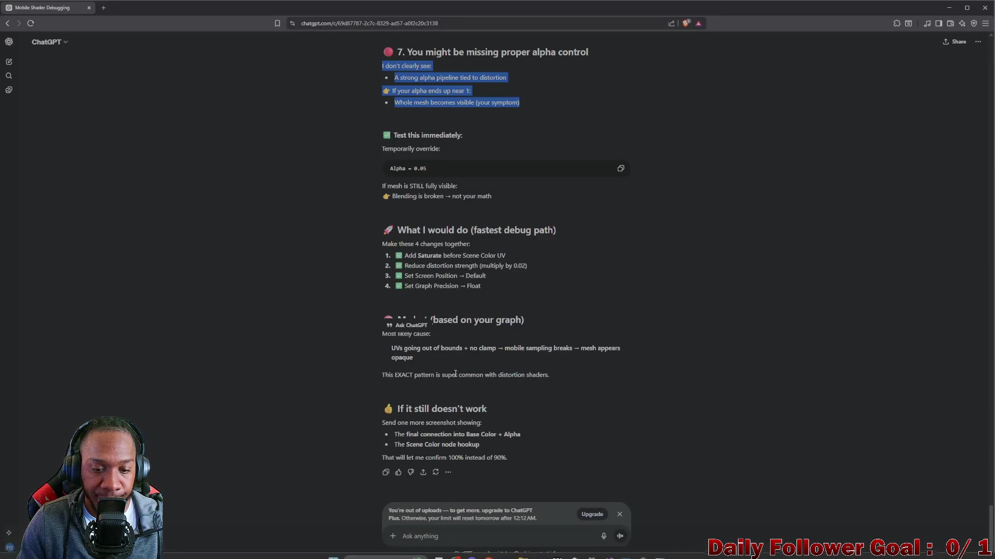
- Tell ChatGPT the shader is still broken with the saturate node: objects show through, mostly an opaque cube
type("Its st")
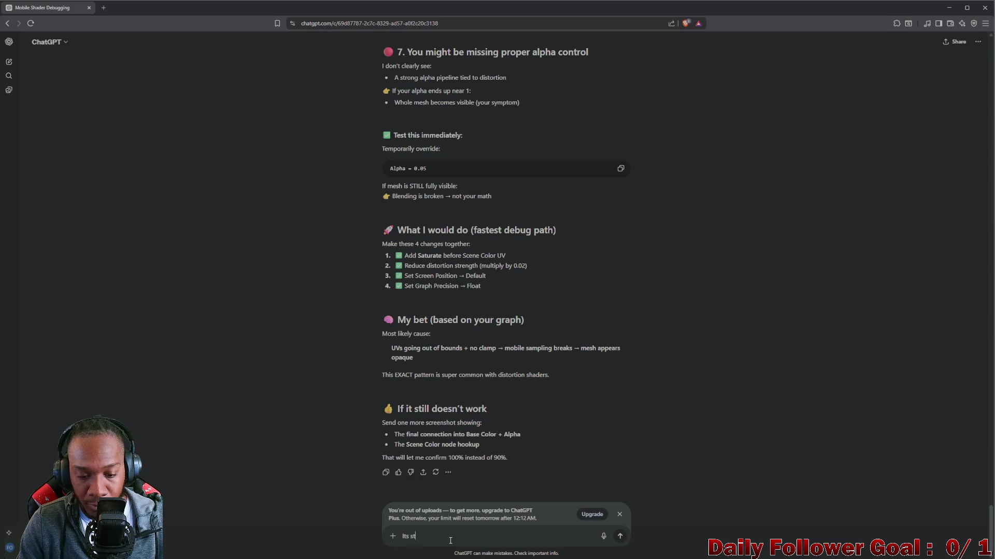
key("BackSpace")
key("BackSpace")
type("broke")
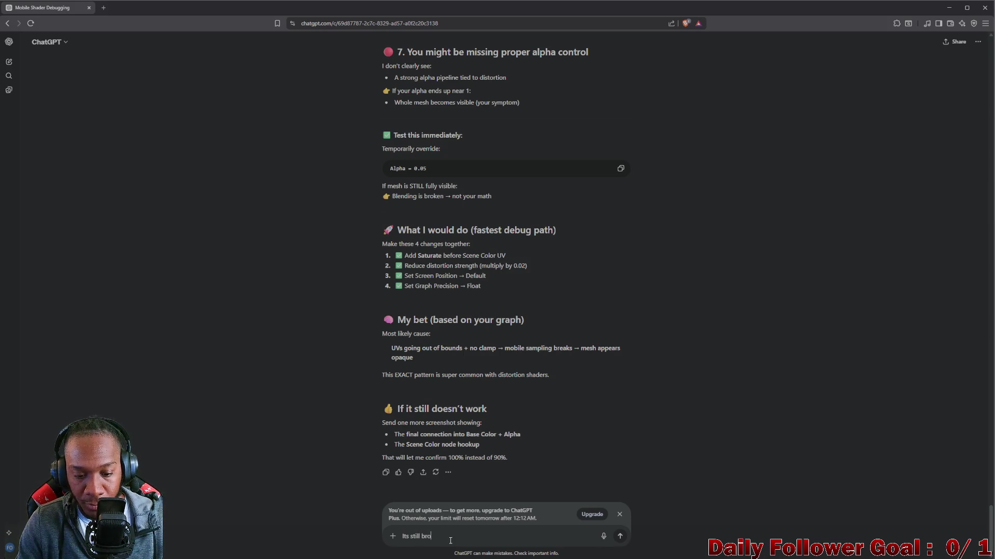
type("with the")
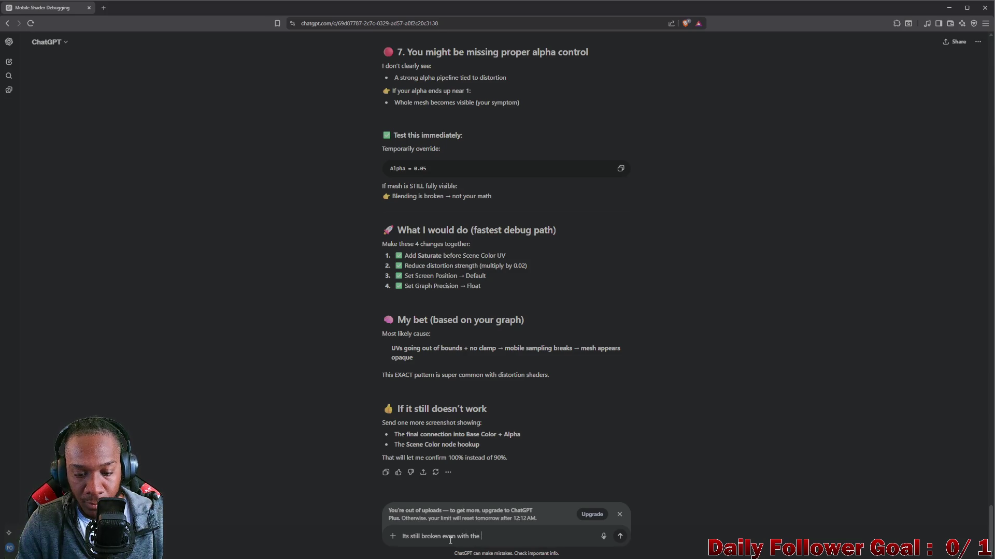
type("tua")
type("tur")
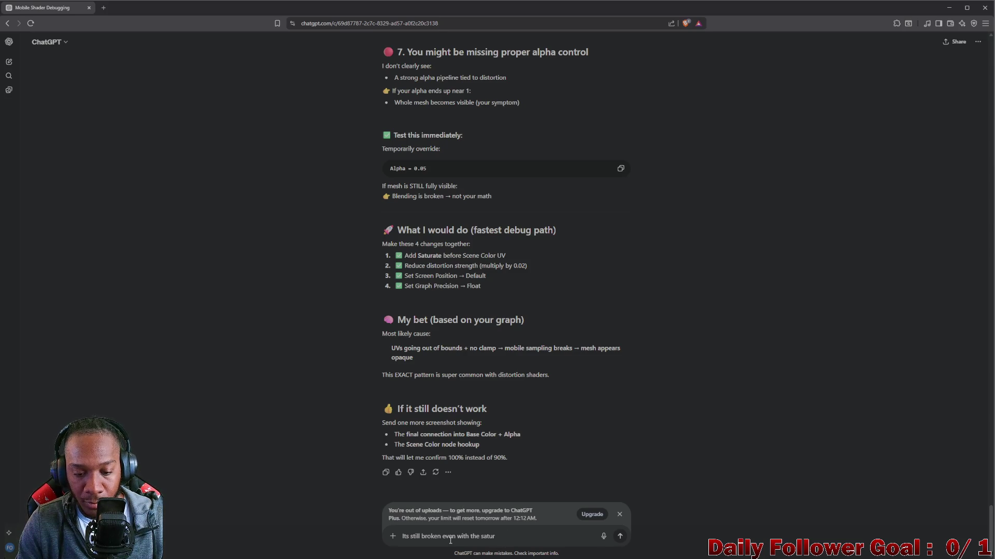
type(" node")
type(", ")
type(". Somethin")
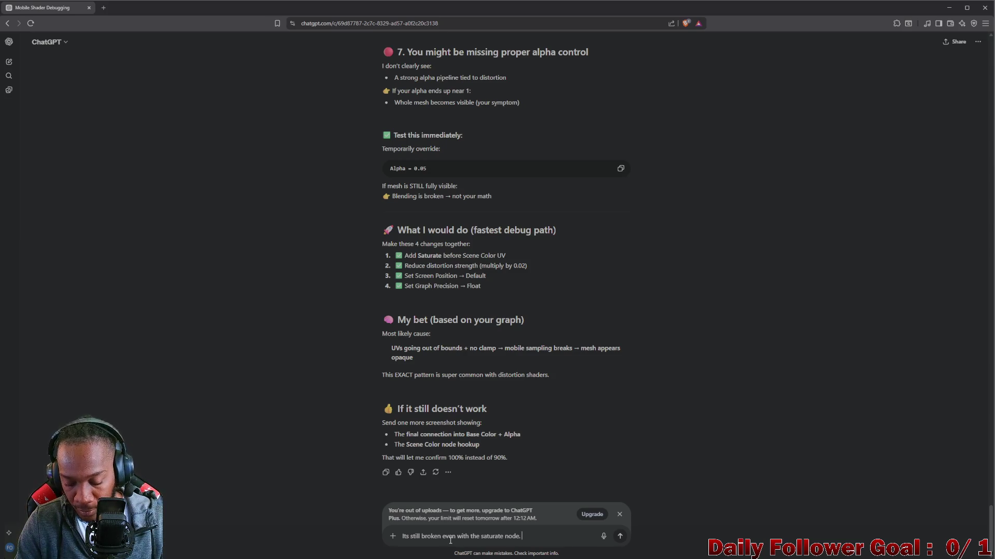
type("es")
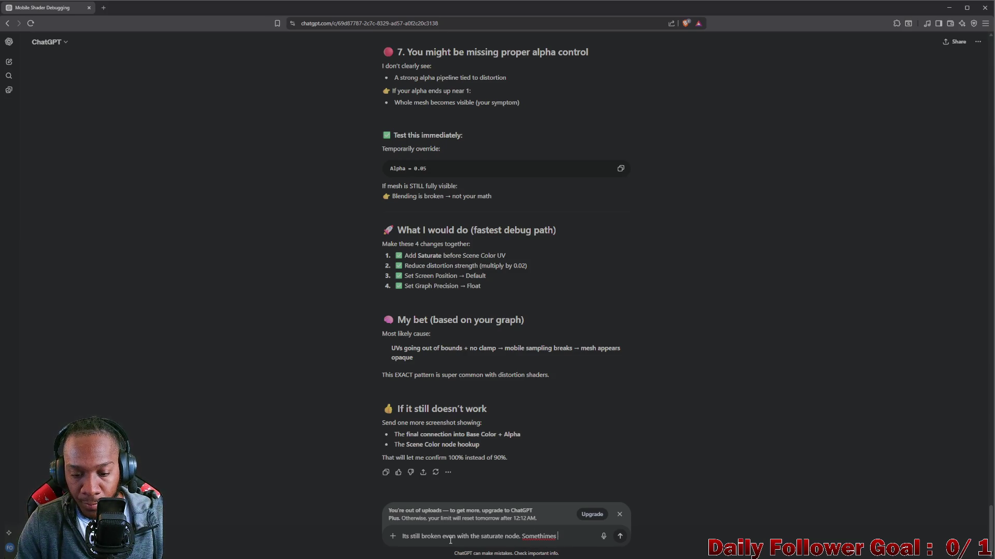
key("BackSpace")
key("BackSpace")
key("BackSpace")
type("imes its li")
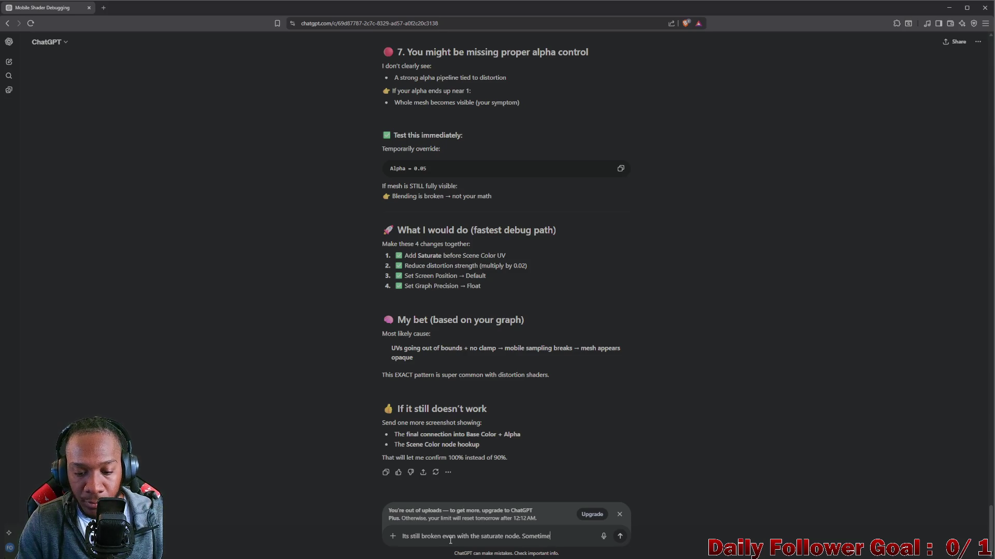
type("ke I can se")
type("e other o")
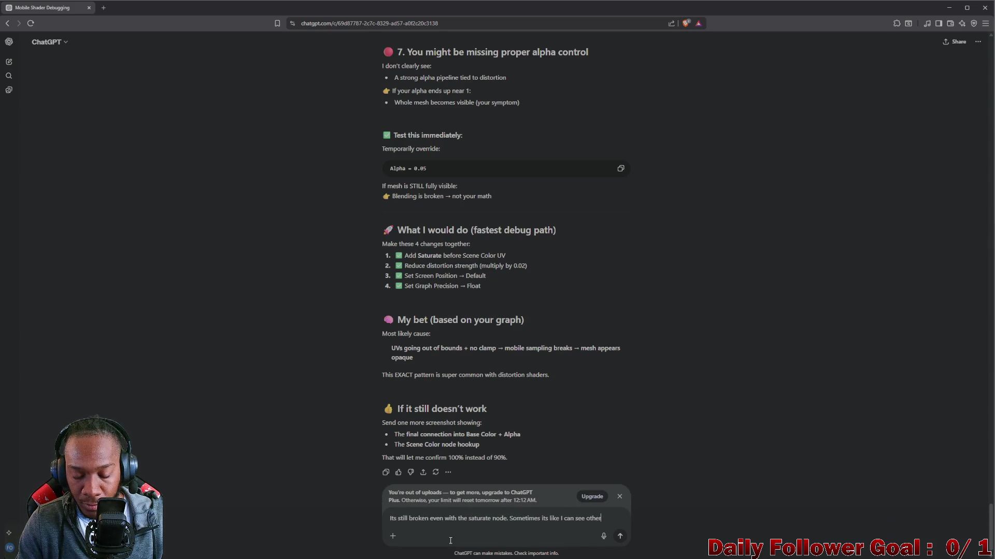
type("bjects")
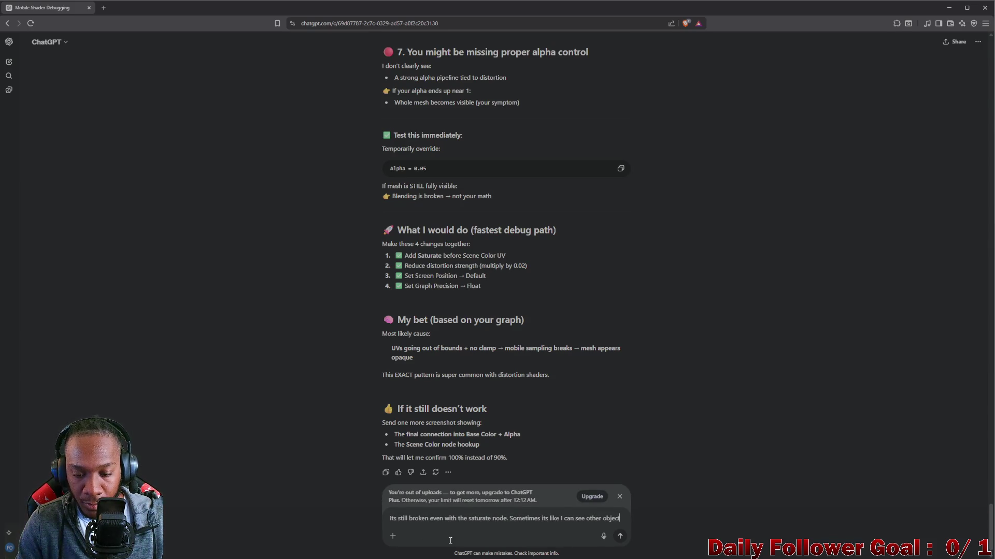
type(" throu")
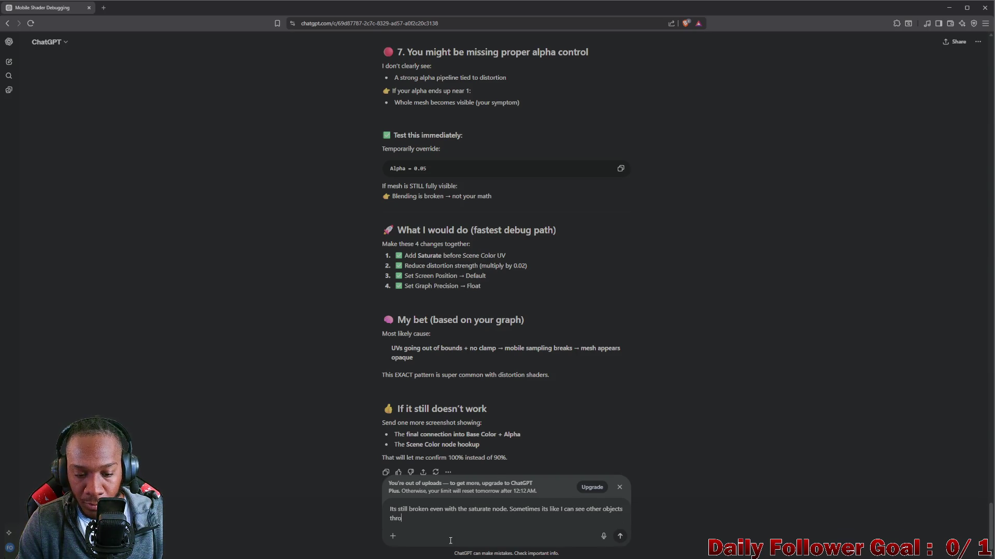
type("gh the b")
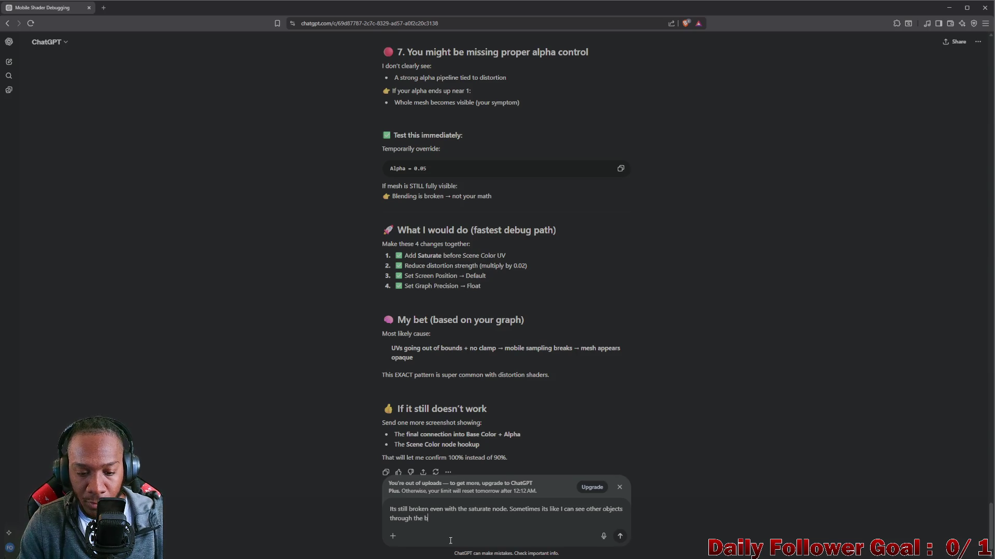
key("BackSpace")
type("cube")
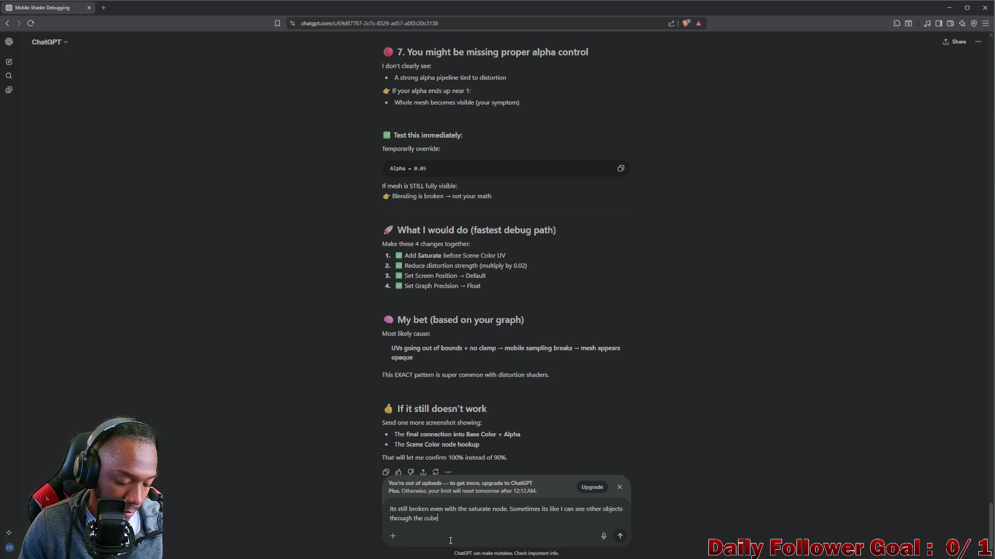
type("se render")
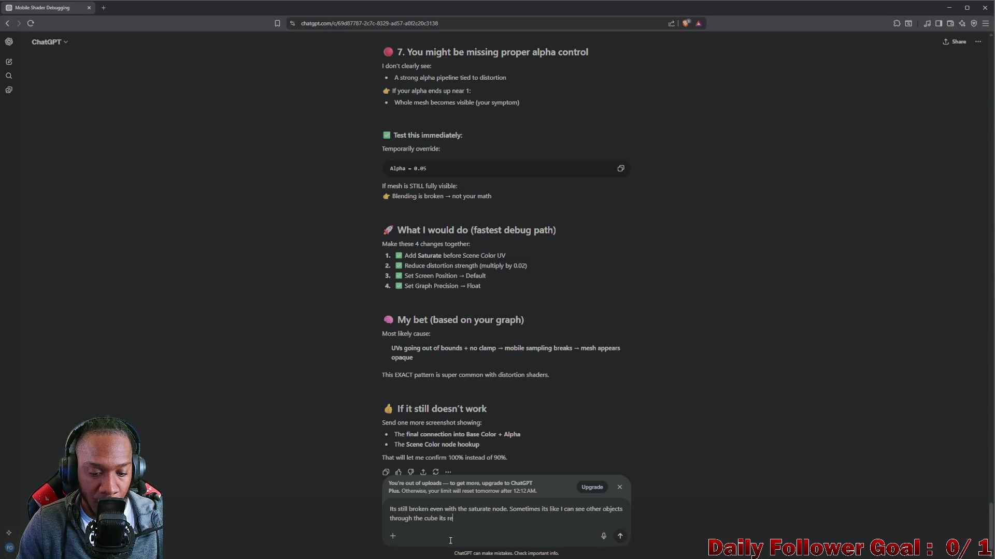
type("ng")
type("Like the")
type(" being sub")
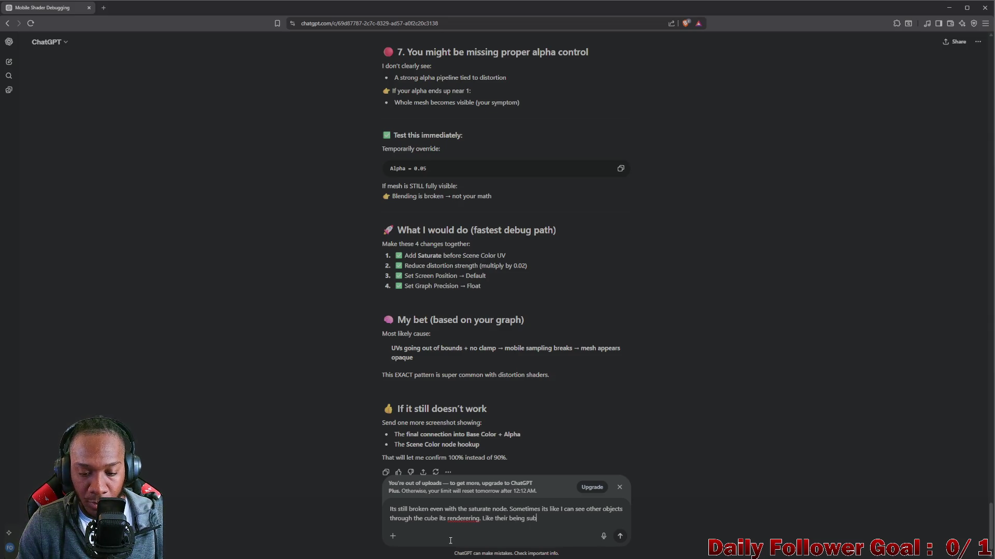
type("acted but ")
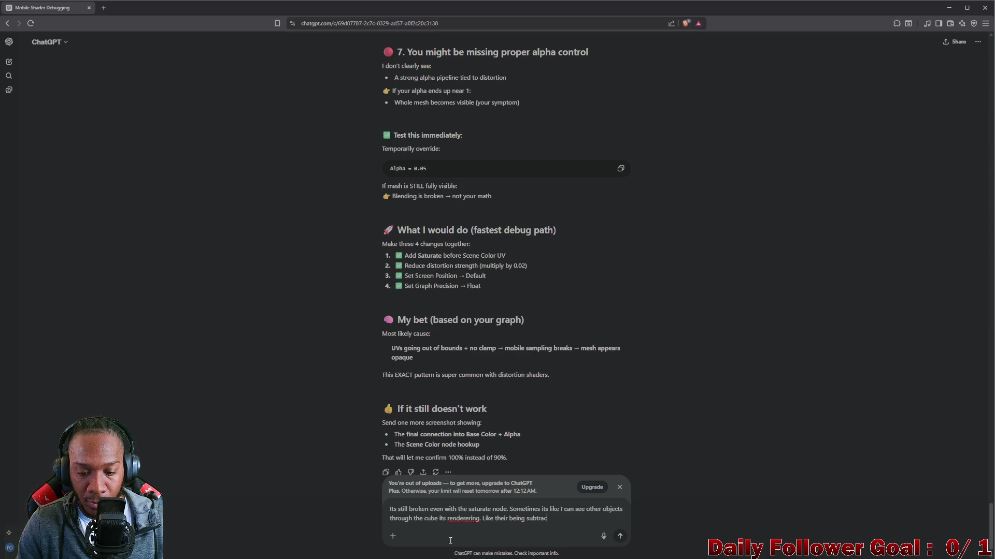
type("its no")
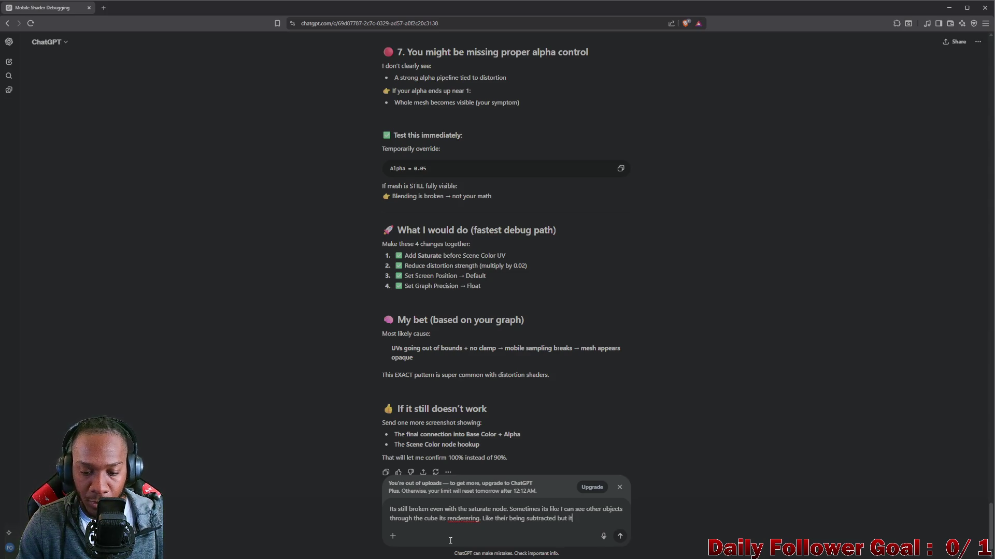
type("ll objects")
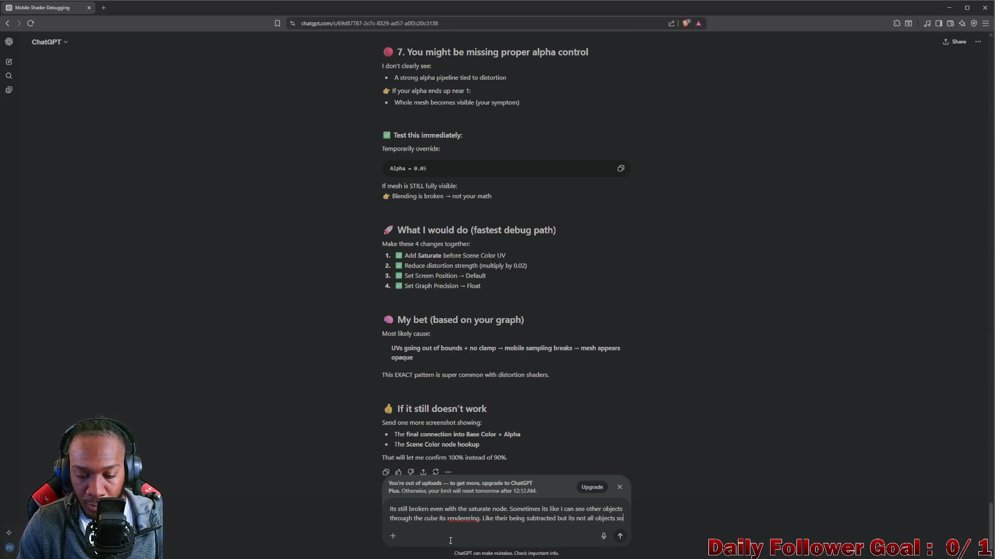
type("s")
type("of the time its j")
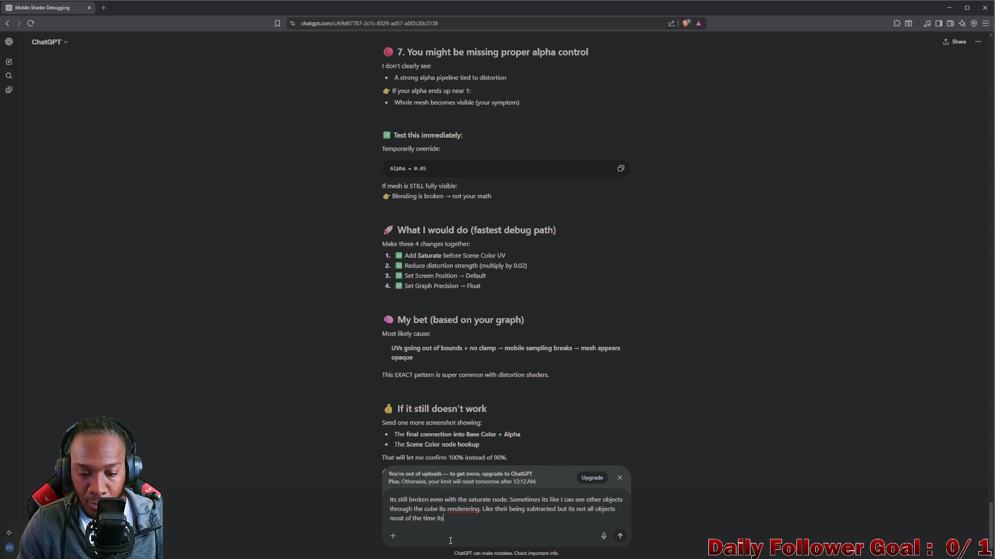
type("ust")
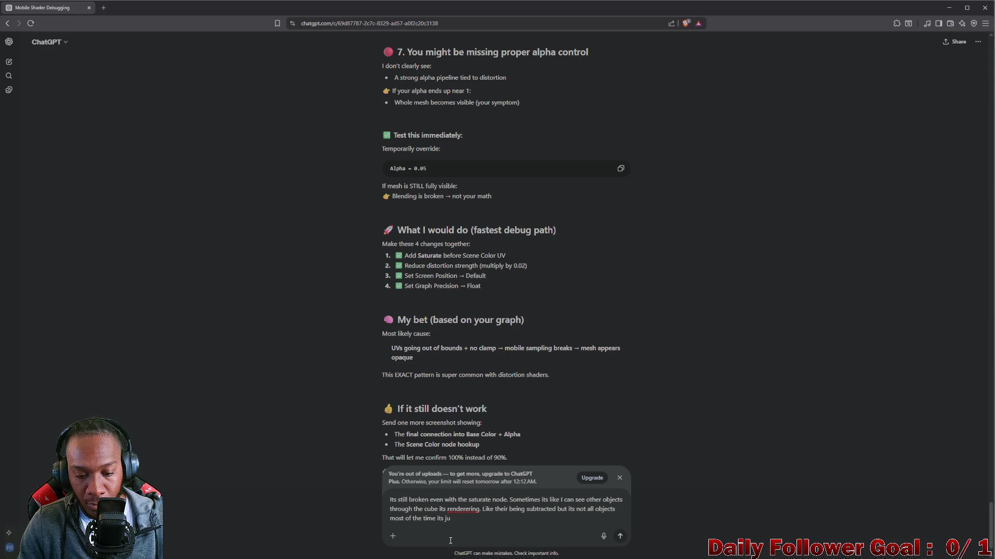
key("BackSpace")
key("BackSpace")
type("just looks lik")
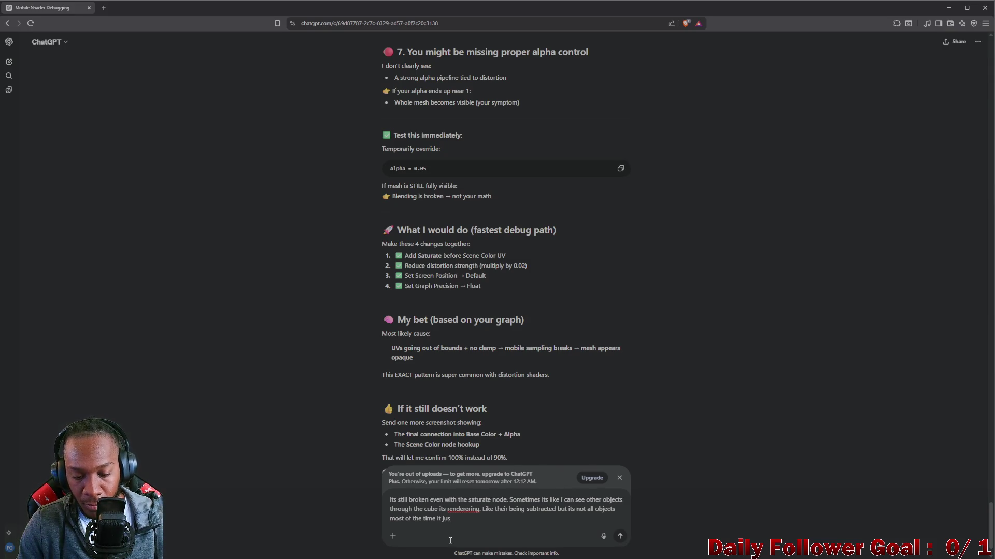
type("e an opag")
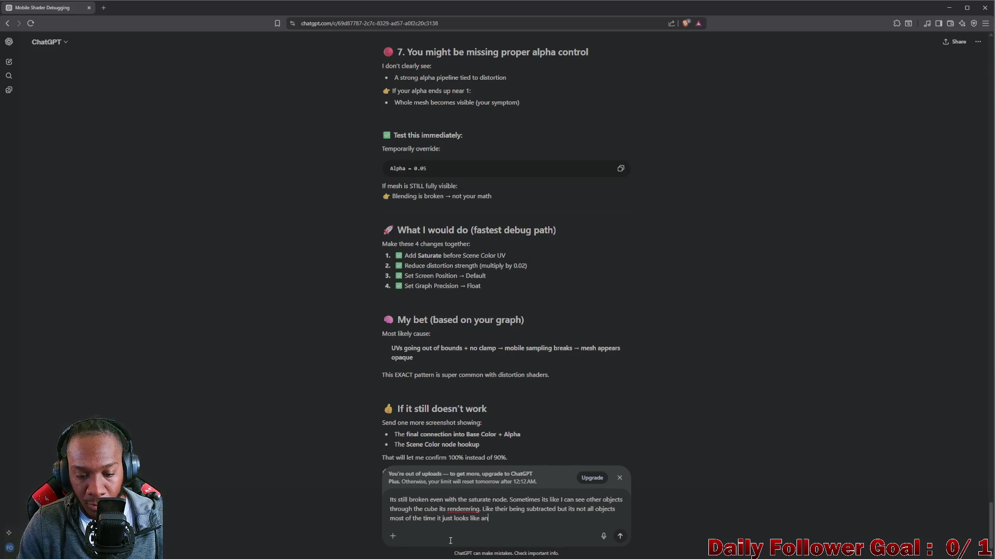
key("BackSpace")
type("qu")
type("e")
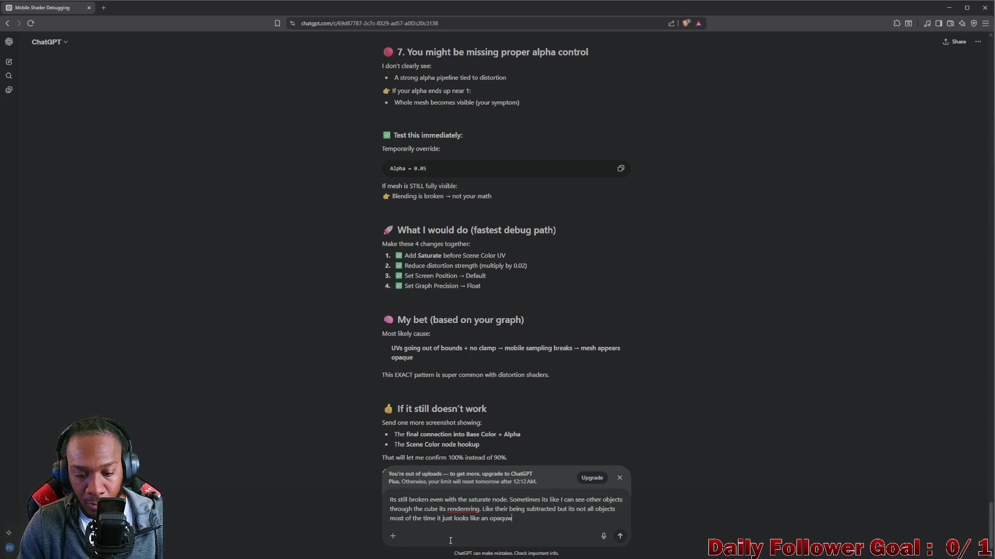
type("vu")
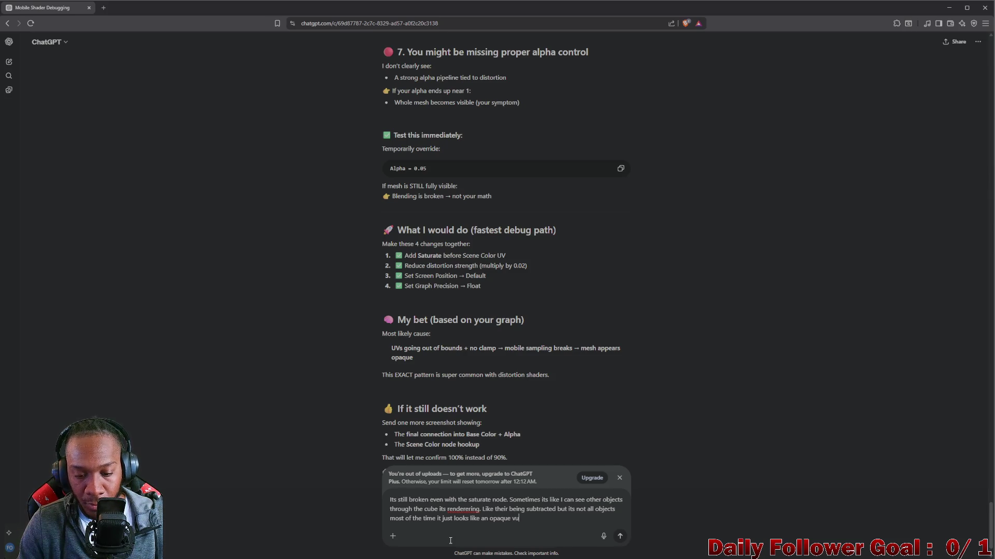
type("x")
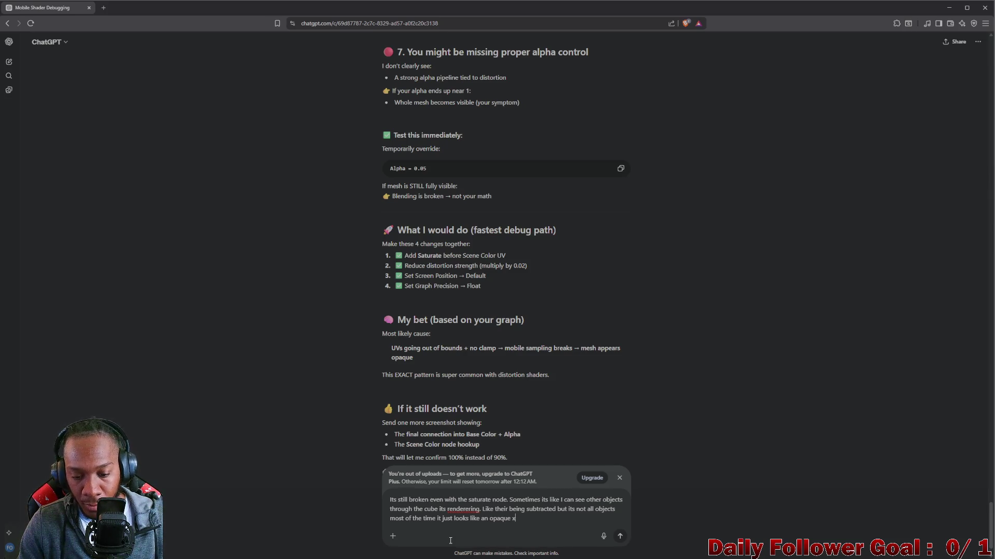
type(" cube")
key("Return")
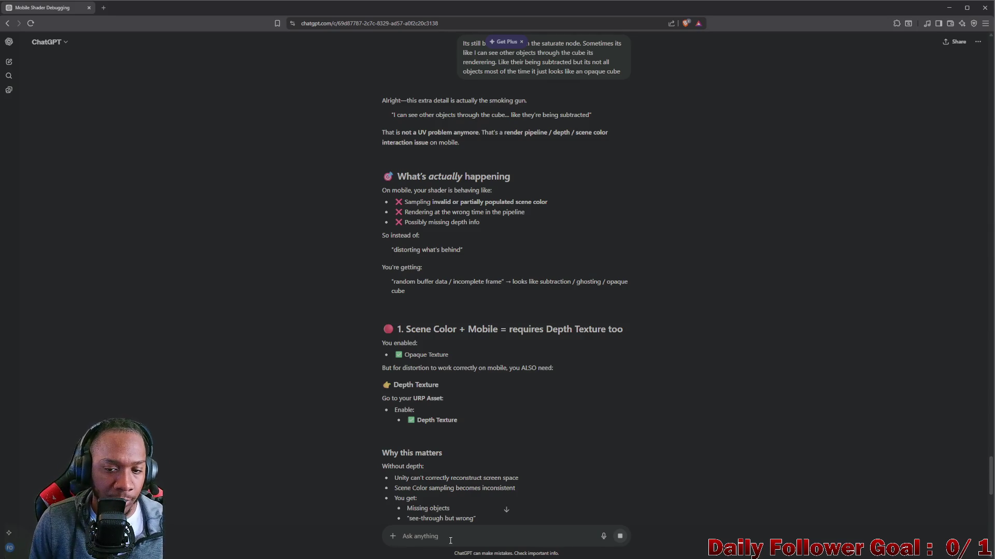
- Read ChatGPT's Depth Texture advice, then minimize the browser to return to Unity
scroll(483, 519, "down", 1)
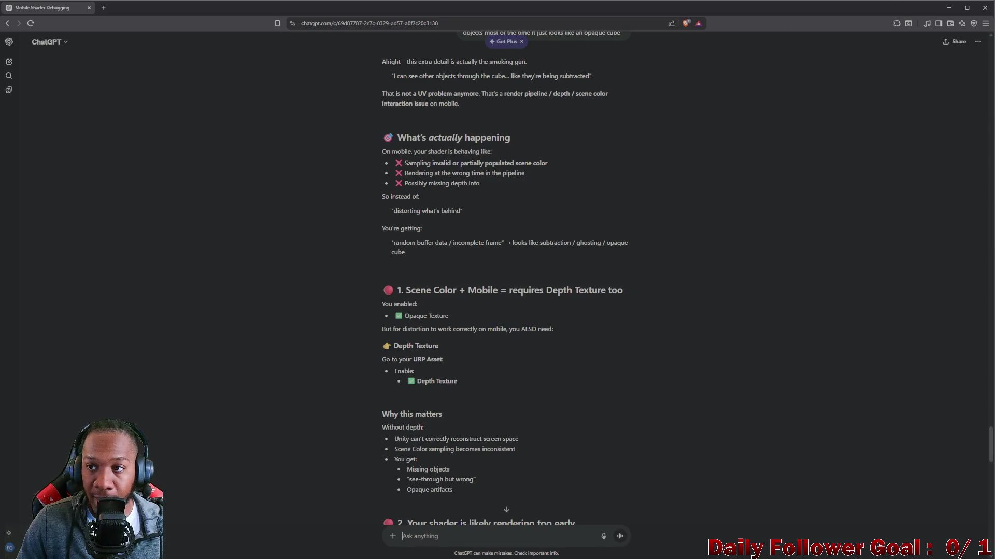
left_click(949, 8)
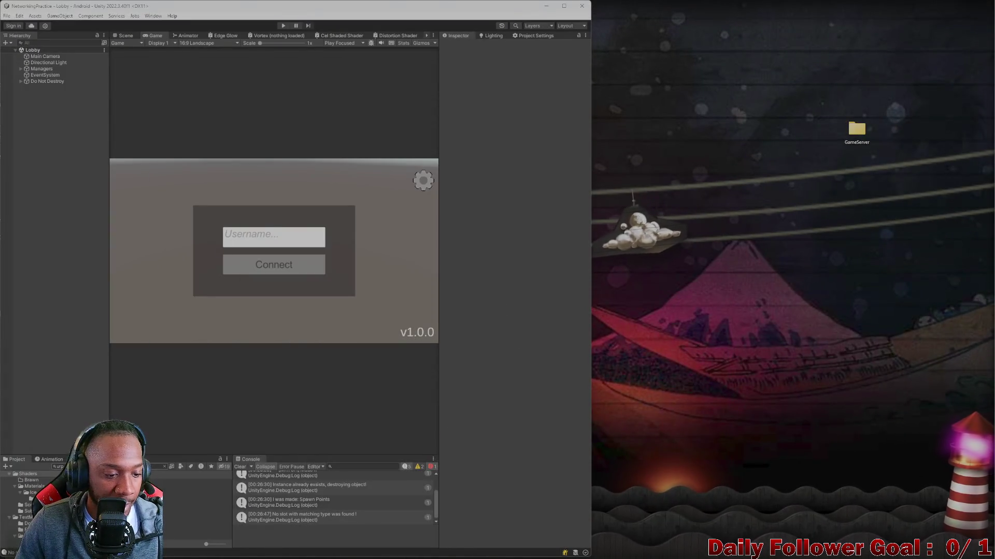
left_click(207, 488)
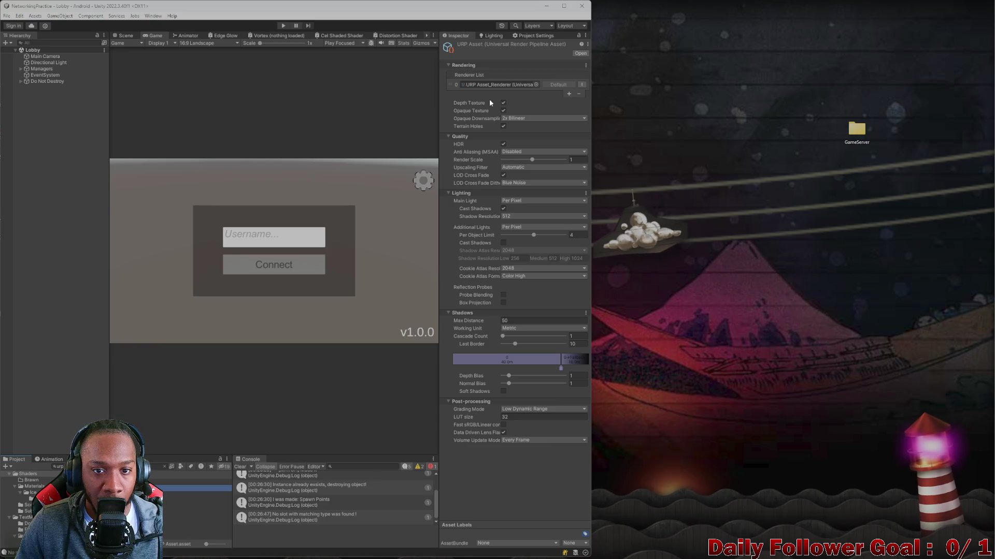
mouse_move(600, 557)
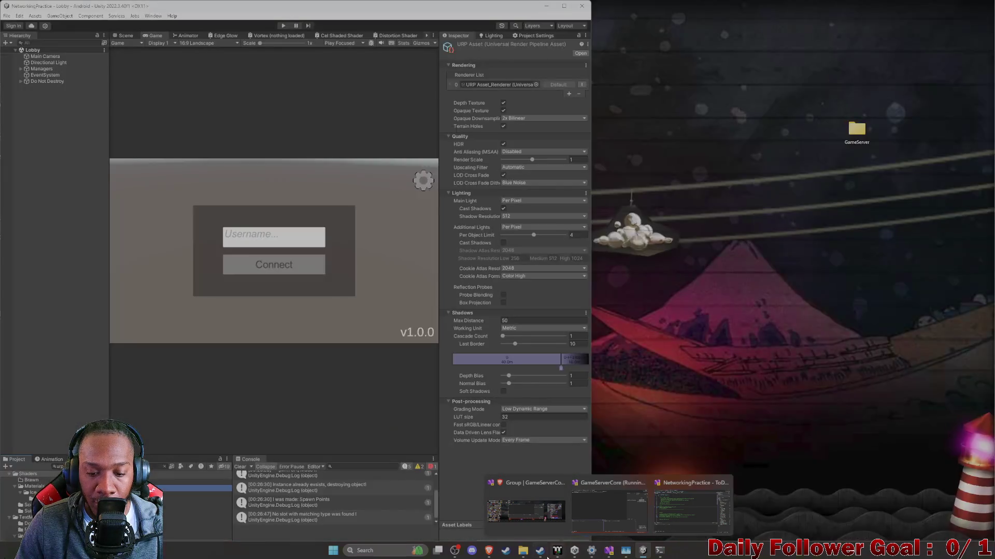
left_click(509, 479)
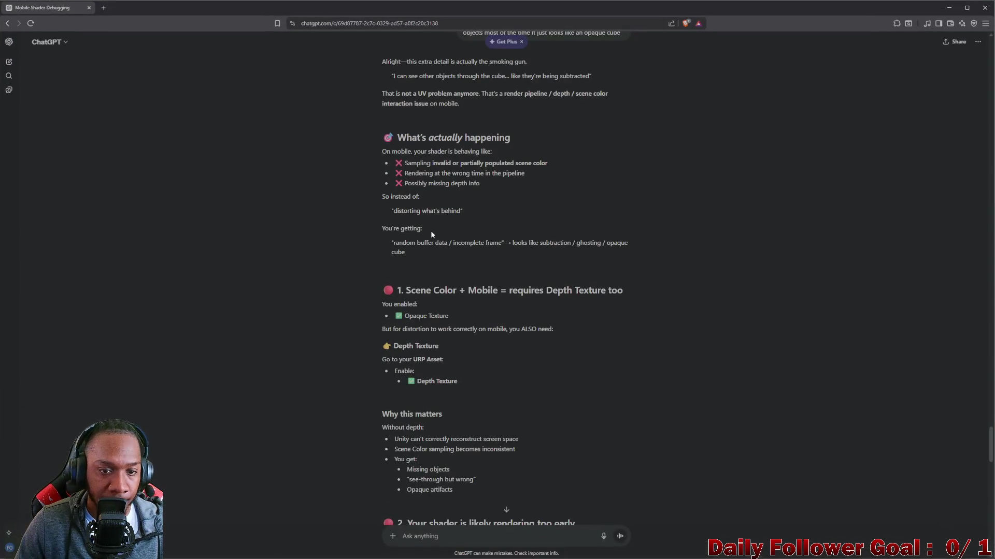
- Highlight the ChatGPT lines about rendering too early, rendering after opaques, and mobile behaving differently
scroll(434, 287, "down", 2)
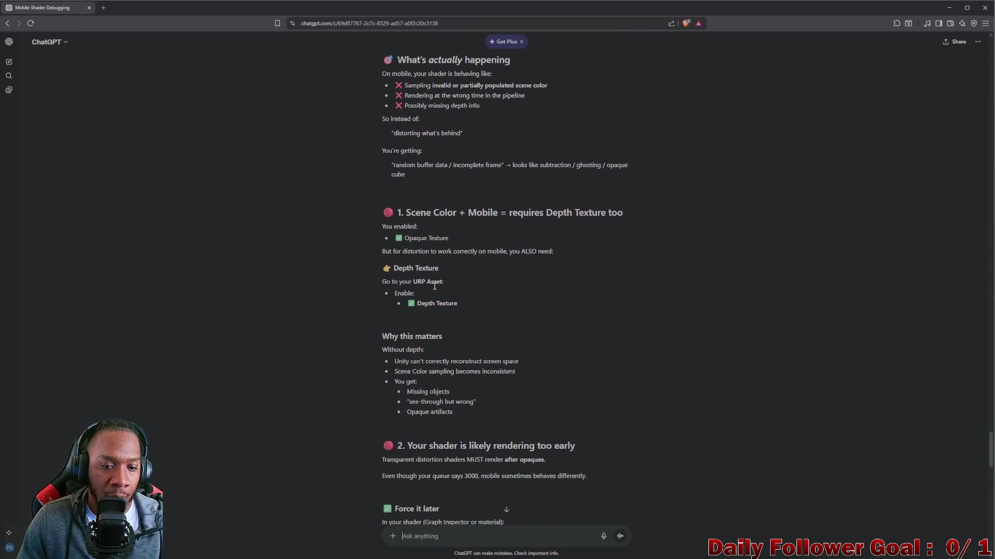
scroll(434, 298, "down", 3)
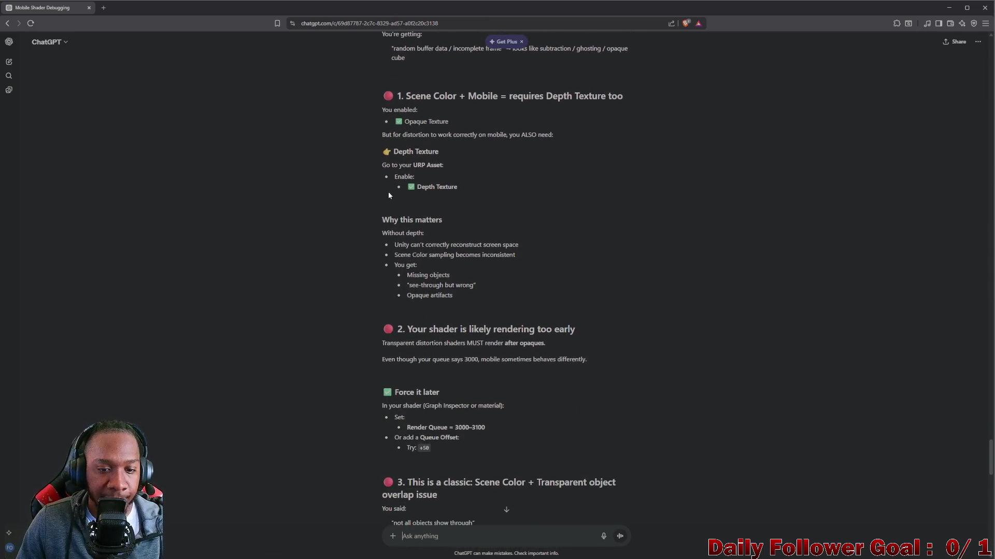
left_click_drag(406, 291, 574, 291)
left_click(448, 314)
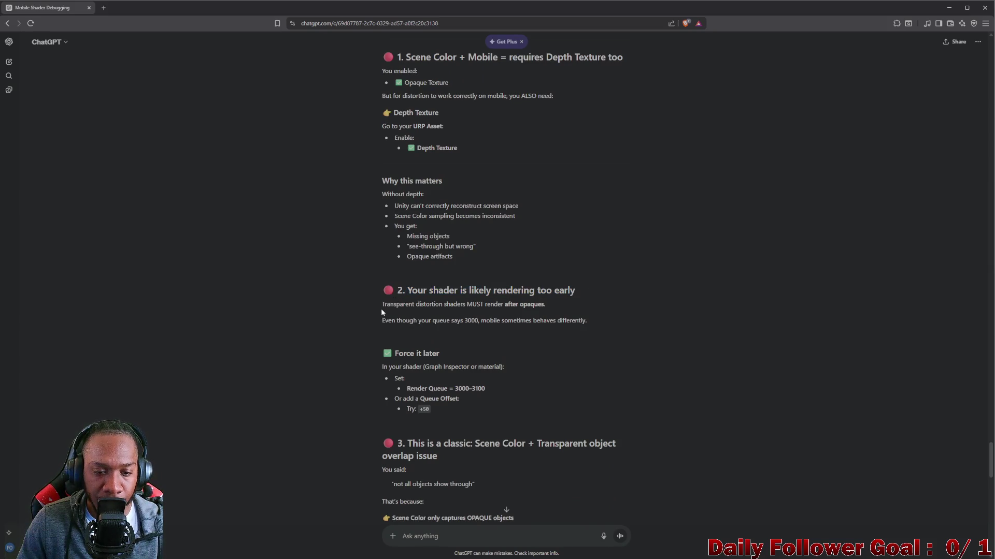
left_click_drag(383, 308, 549, 305)
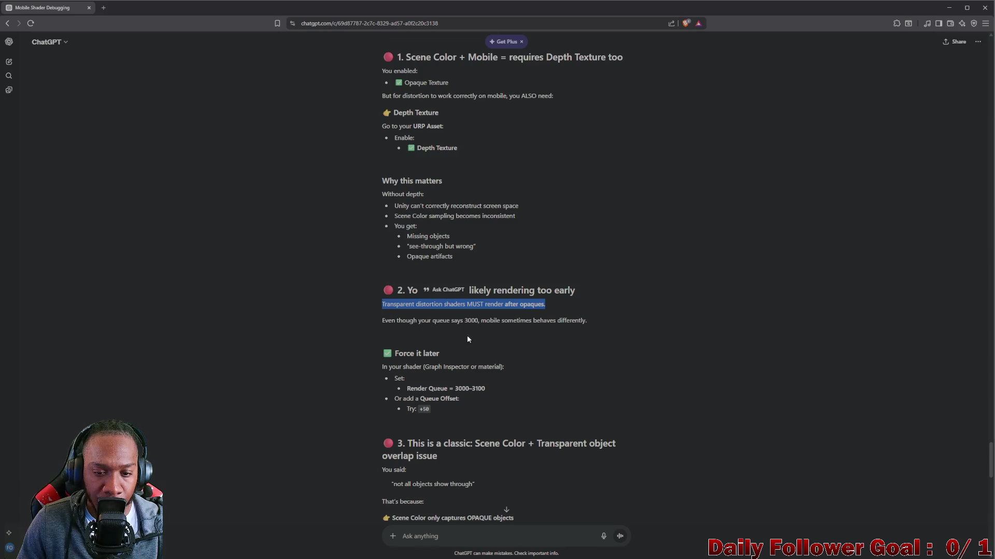
left_click(459, 320)
left_click_drag(481, 321, 591, 321)
left_click(430, 353)
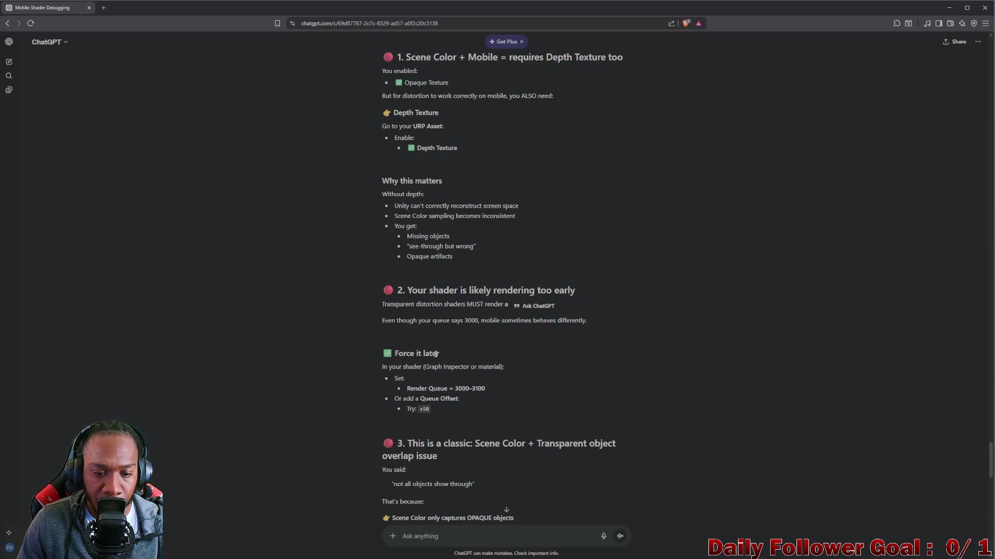
- Highlight the 'Force it later' Render Queue 3000–3100 advice, then minimize the browser to Unity
scroll(430, 354, "down", 1)
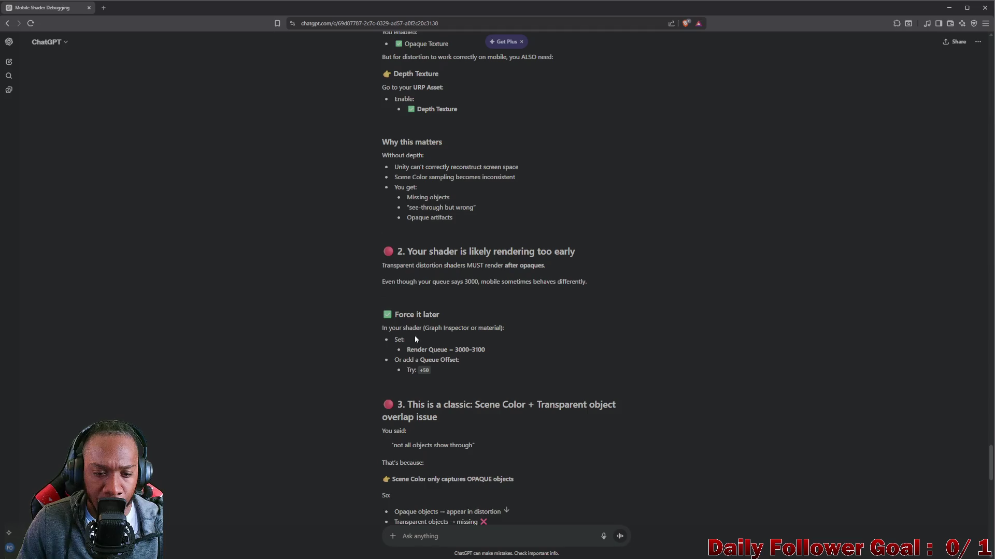
mouse_move(399, 315)
left_mouse_down()
mouse_move(439, 316)
mouse_move(438, 329)
mouse_move(419, 331)
left_mouse_up()
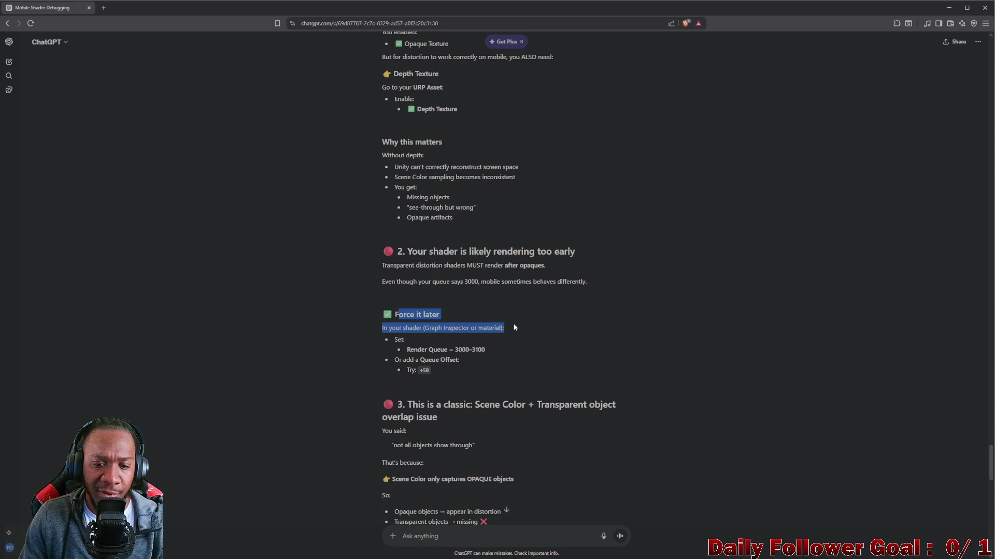
mouse_move(512, 328)
left_mouse_down()
mouse_move(454, 337)
mouse_move(423, 361)
mouse_move(493, 351)
left_mouse_up()
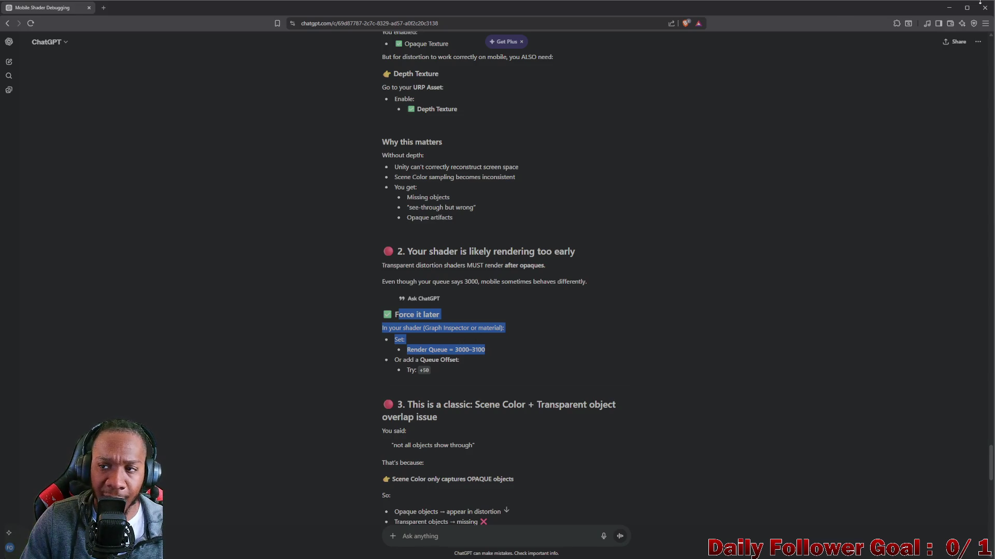
left_click(946, 9)
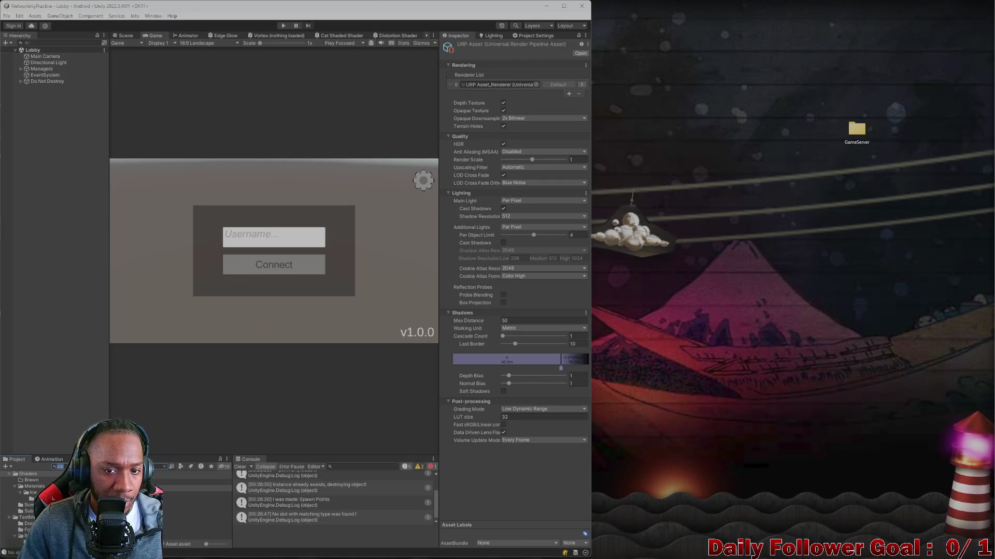
- Search 'disto' and inspect the Distortion Shader, its material, and the Shader Graphs_Distortion Shader material
type("disto")
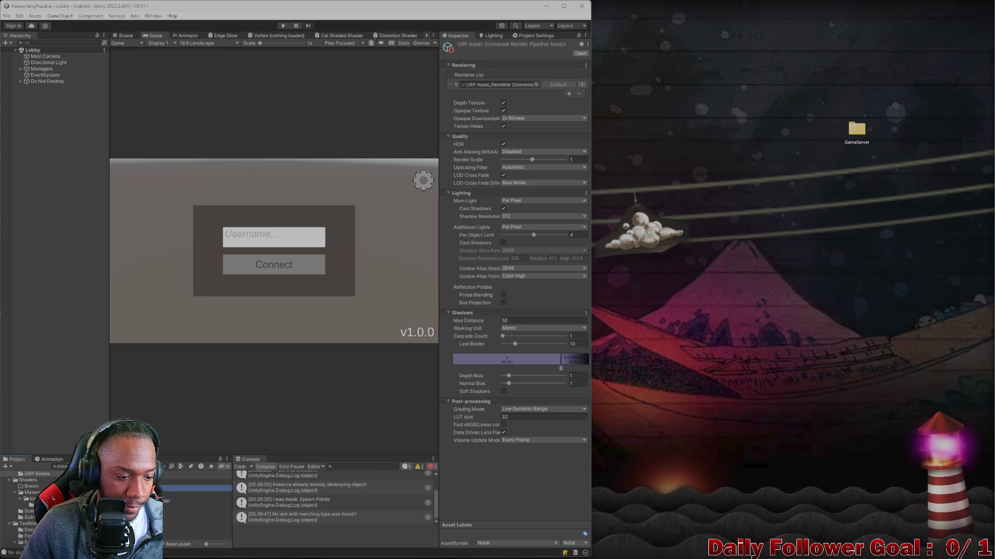
left_click(197, 489)
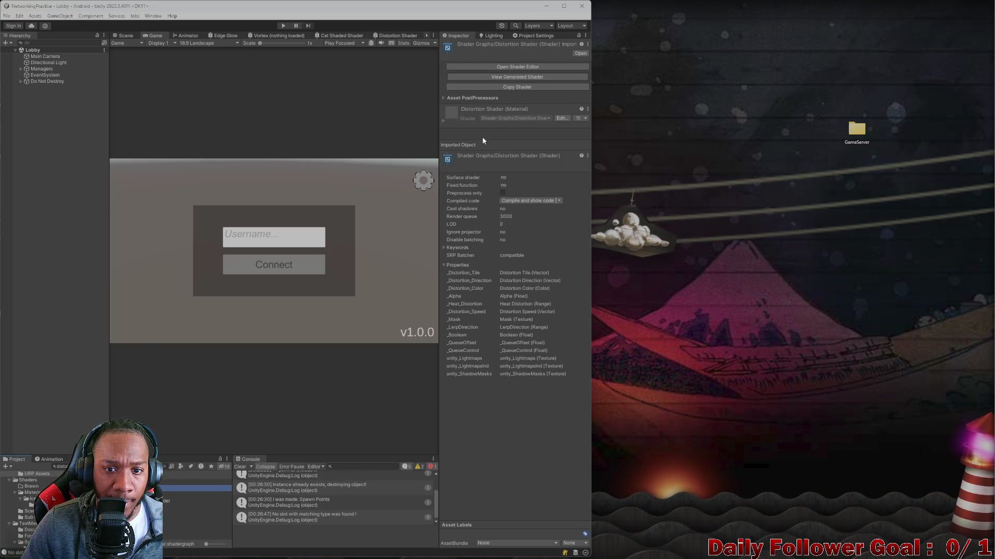
left_click(512, 221)
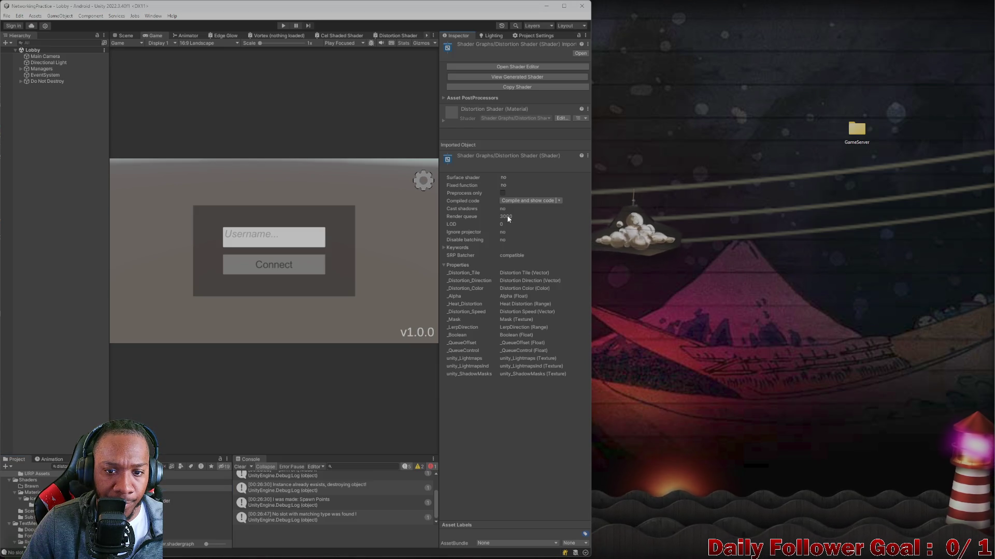
left_click(197, 495)
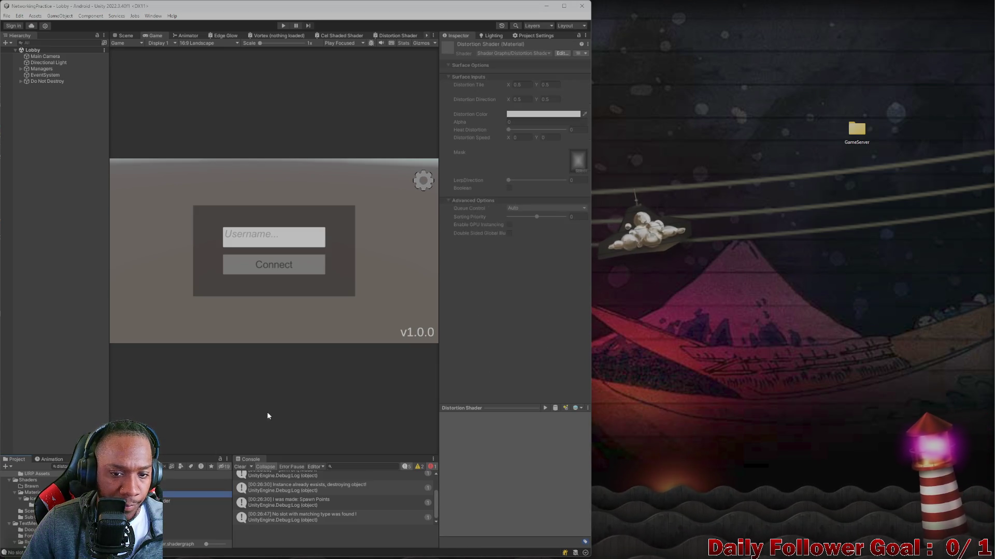
left_click(505, 305)
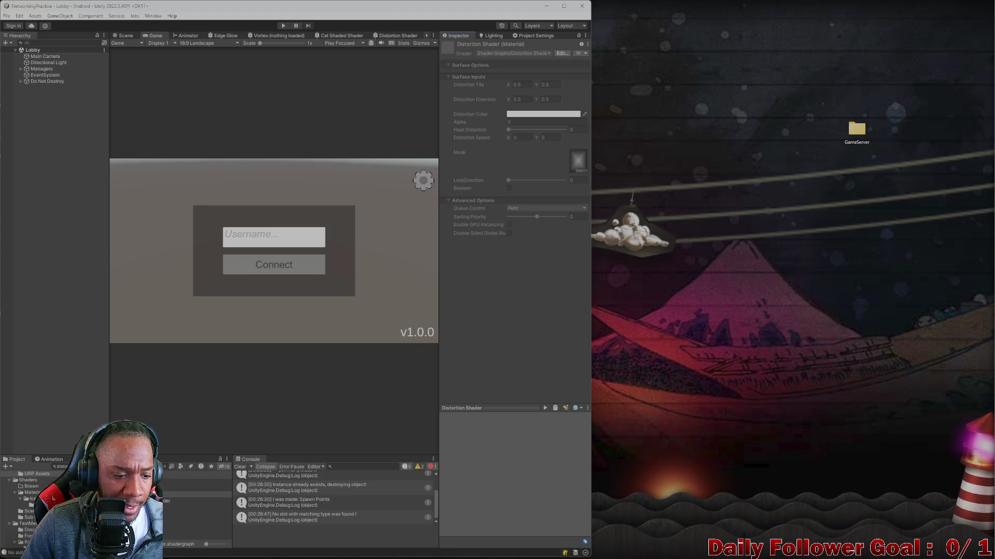
left_click(197, 501)
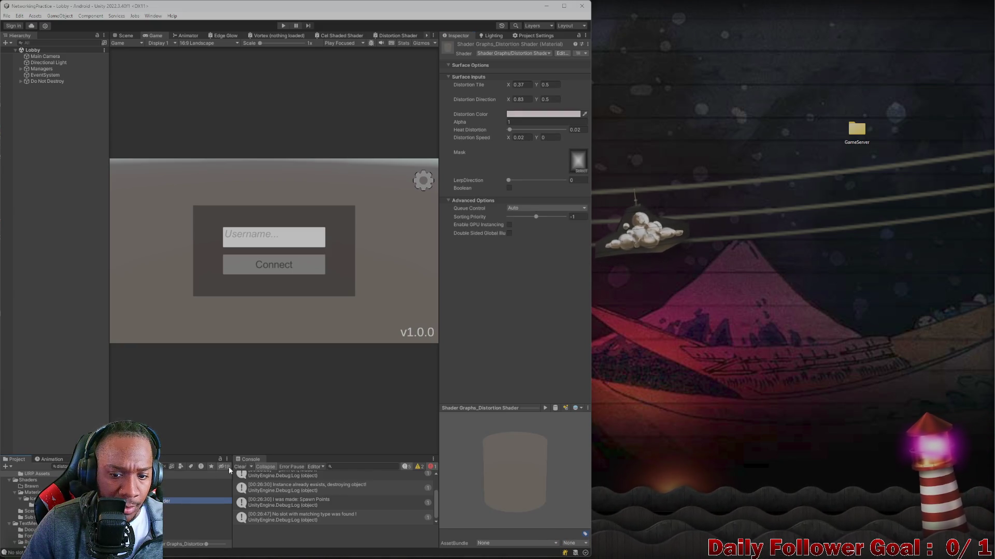
left_click(588, 408)
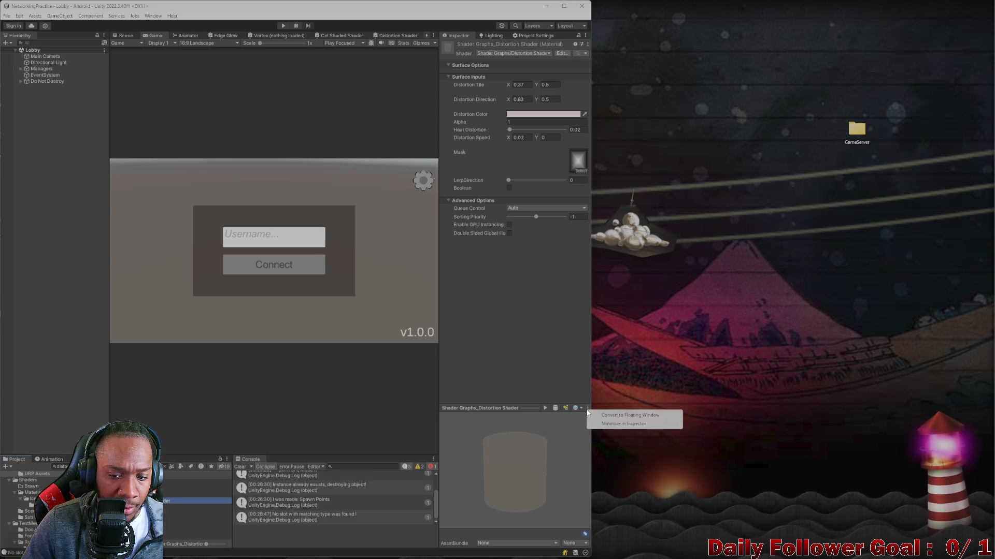
left_click(567, 391)
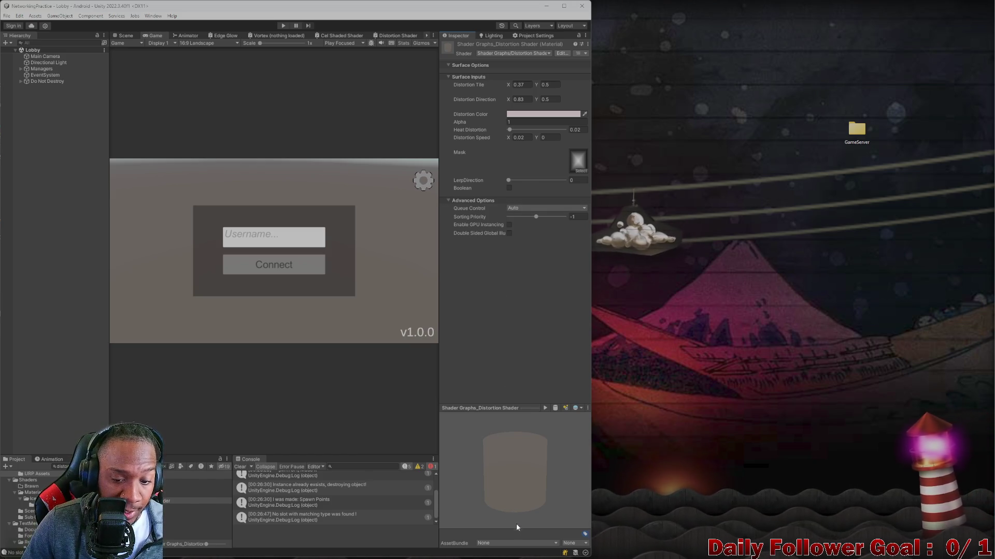
- Open the Distortion Shader graph in Shader Graph and show its graph settings
left_click(197, 488)
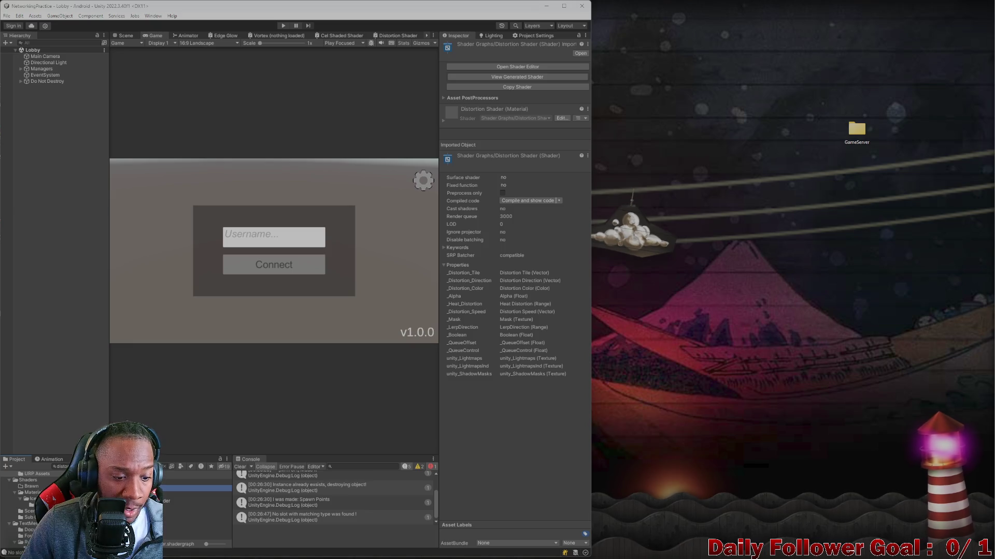
left_click(518, 66)
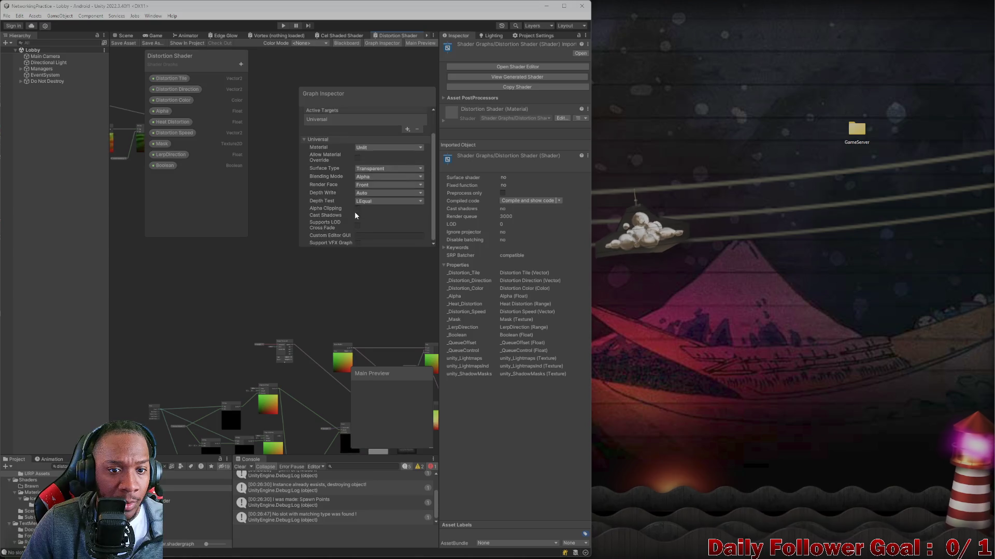
left_click(313, 111)
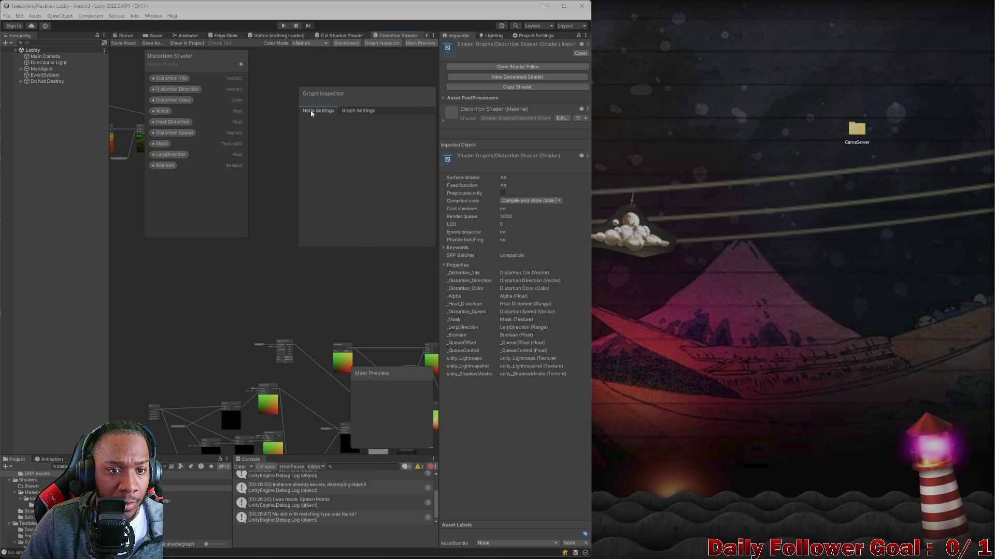
- Review the Graph Settings and compare the Shader Graphs_Distortion Shader material with the shader asset
left_click(354, 112)
scroll(357, 156, "down", 2)
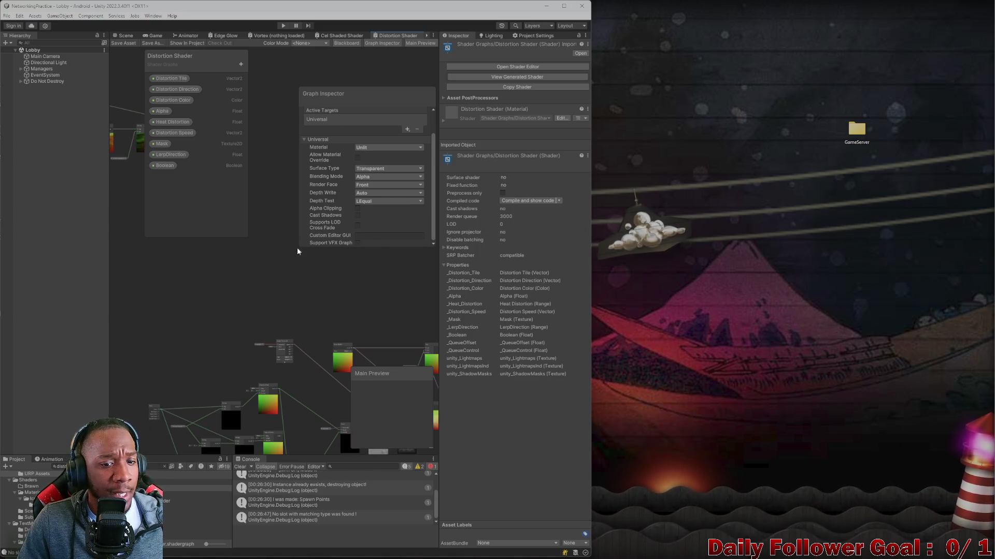
scroll(397, 241, "up", 2)
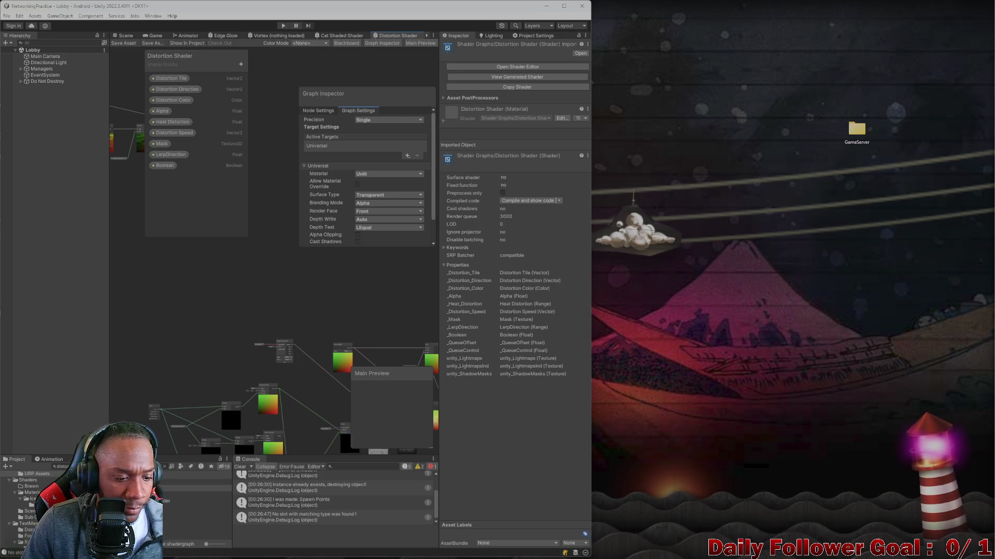
left_click(197, 501)
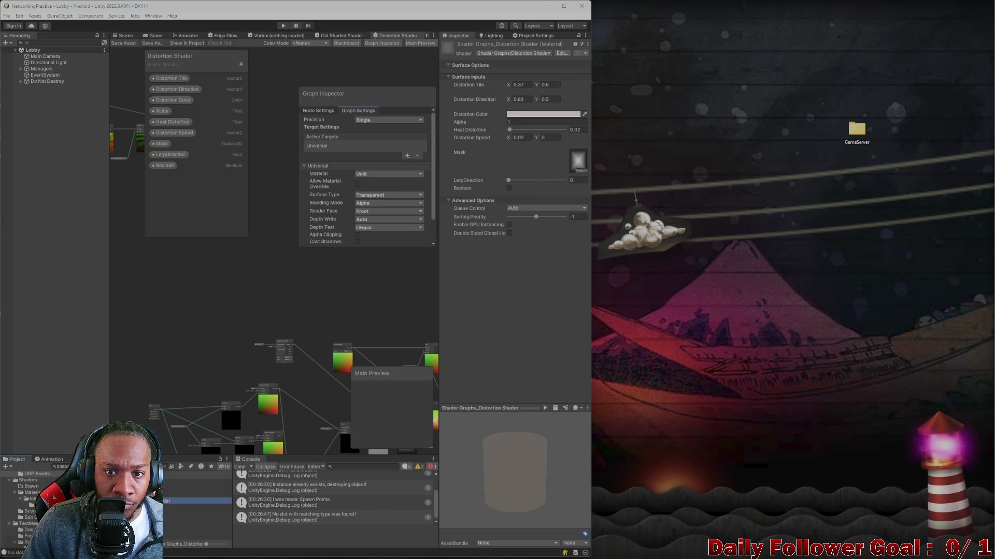
left_click(197, 494)
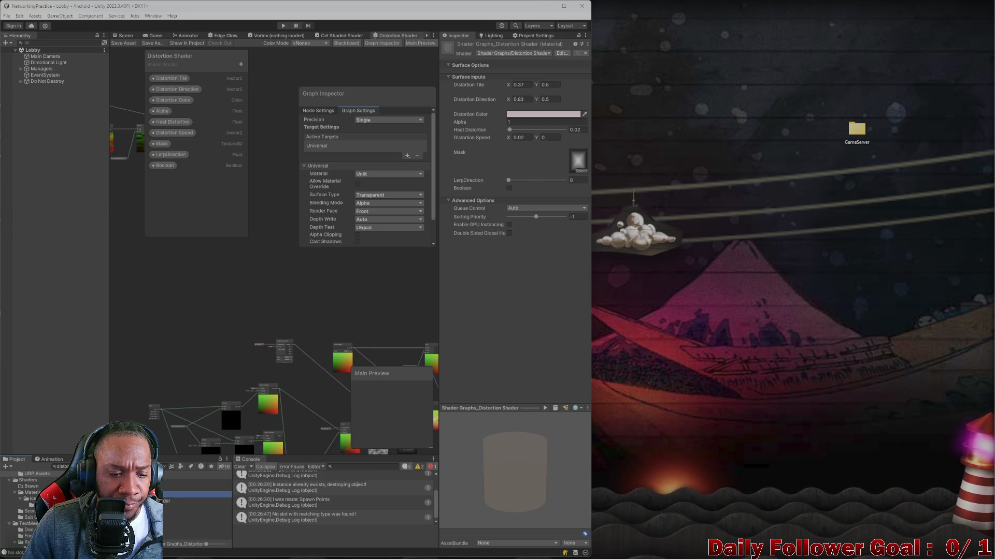
left_click(197, 501)
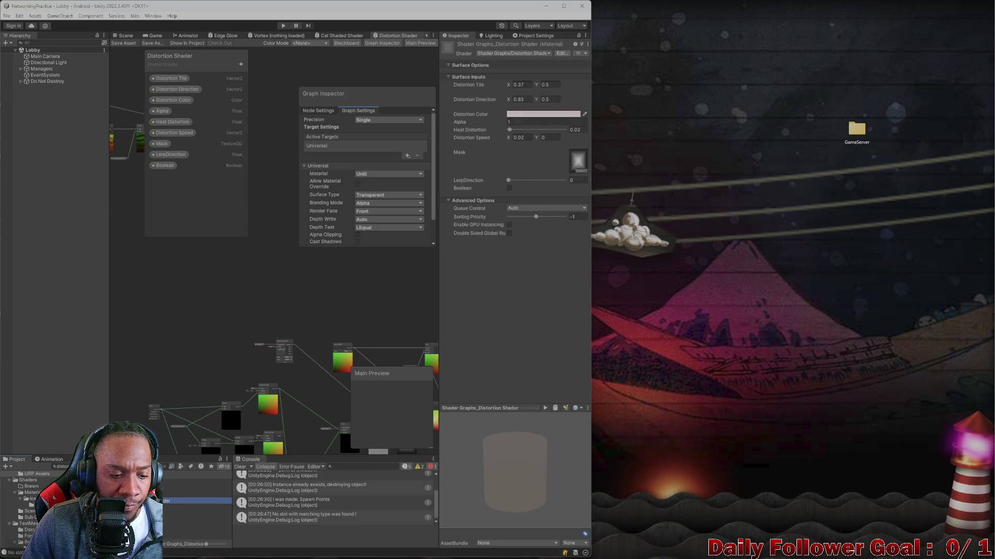
- Confirm the Distortion Shader graph's Surface Type stays Transparent
left_click(197, 488)
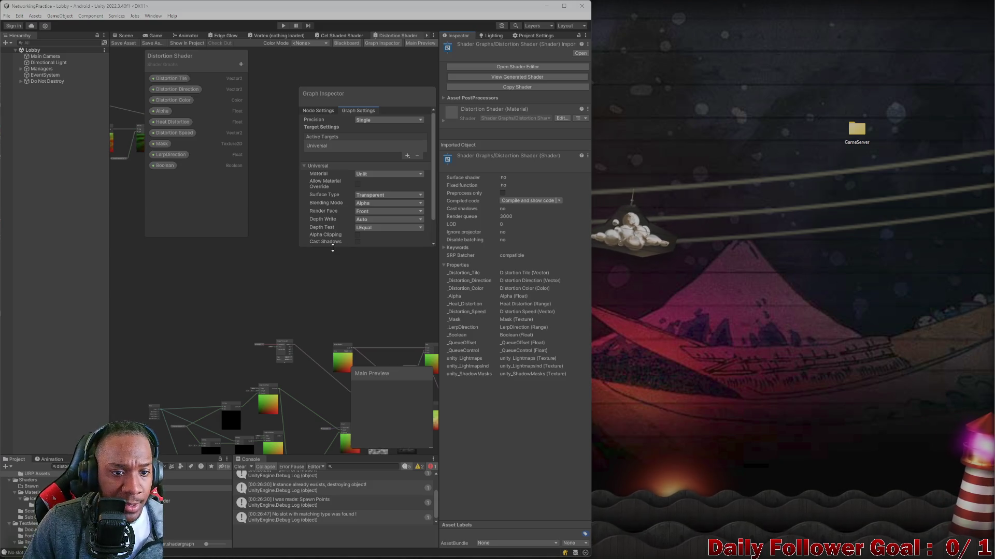
left_click(385, 195)
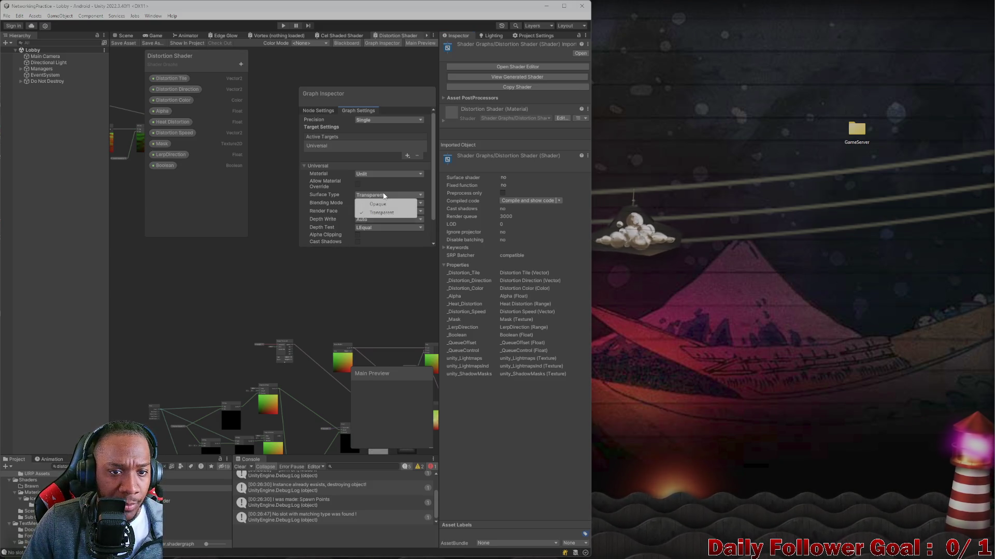
left_click(277, 266)
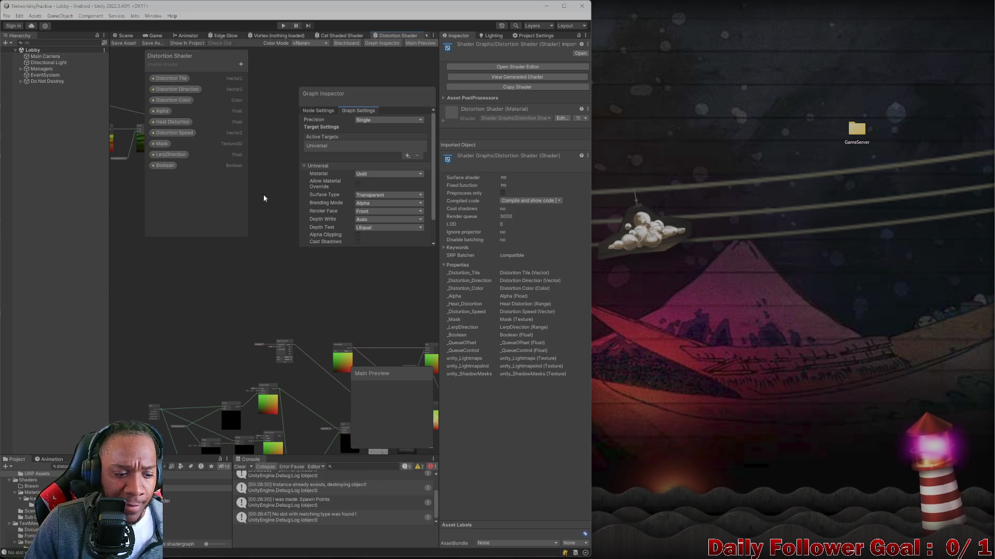
scroll(29, 499, "up", 5)
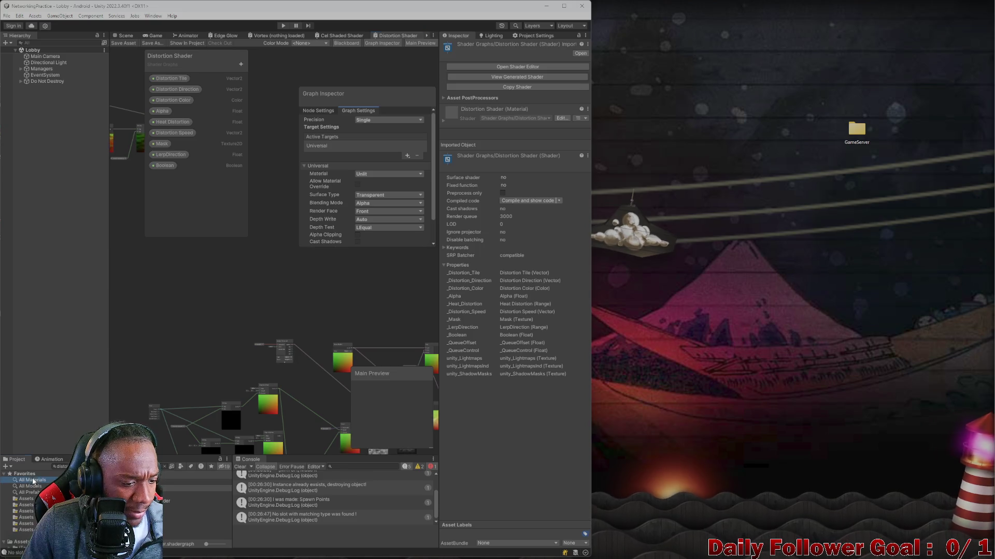
- List all project materials and inspect Cel Shaded Mat, DepthShader, Emissive Sign 1 and flat
left_click(32, 480)
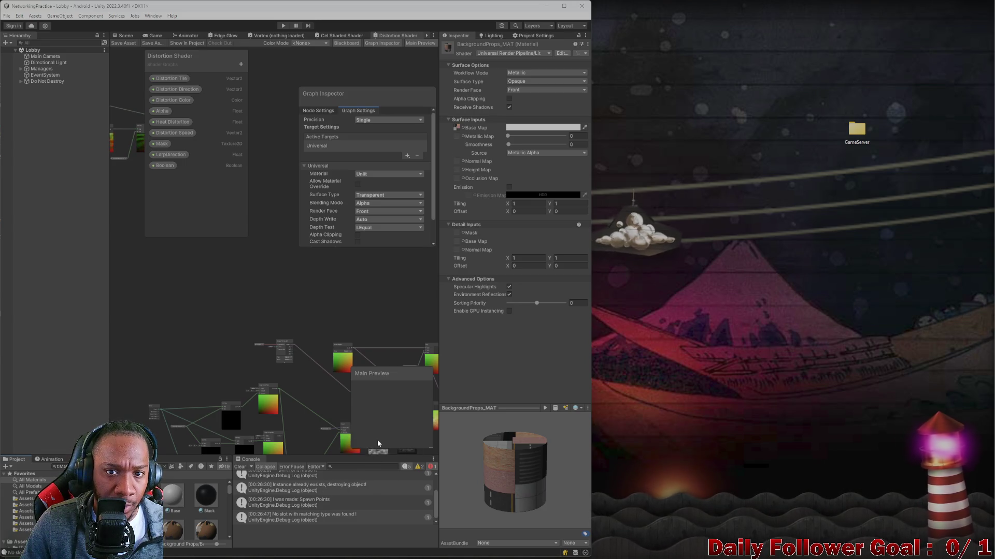
scroll(194, 507, "down", 1)
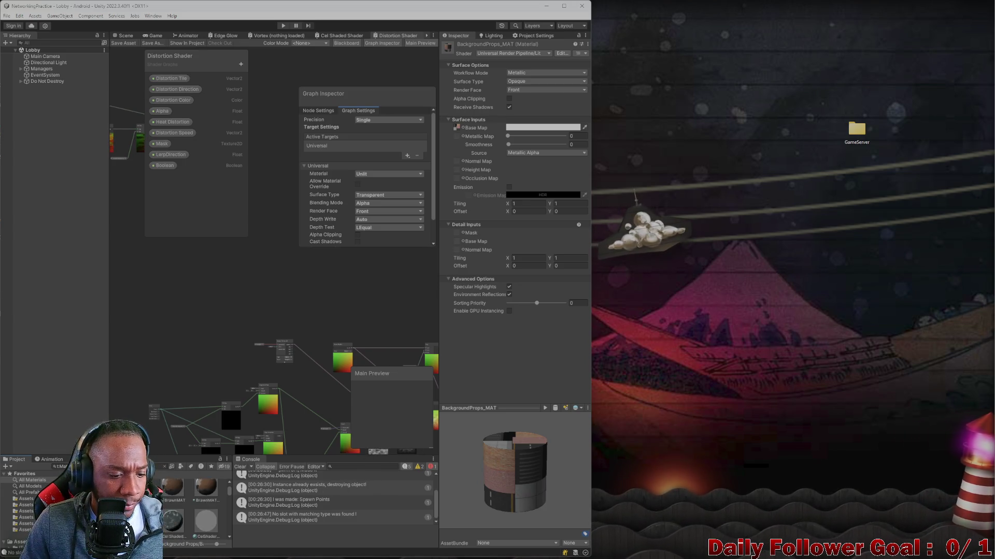
scroll(169, 520, "down", 1)
left_click(176, 522)
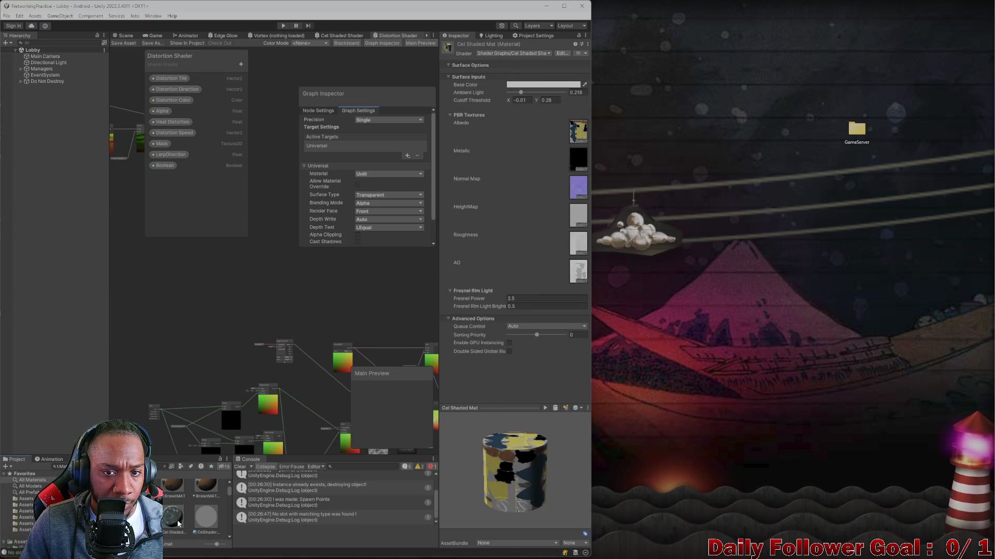
scroll(199, 515, "down", 3)
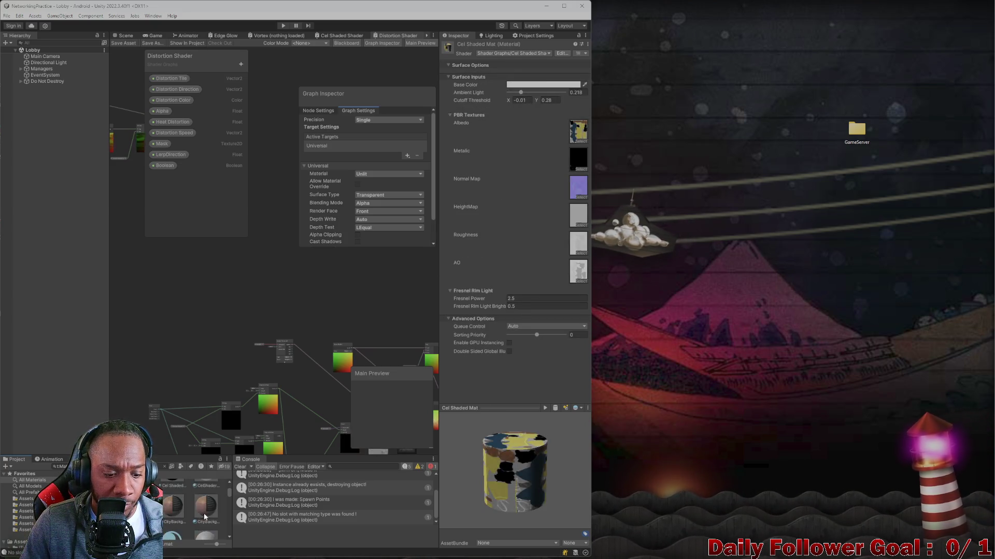
left_click(168, 492)
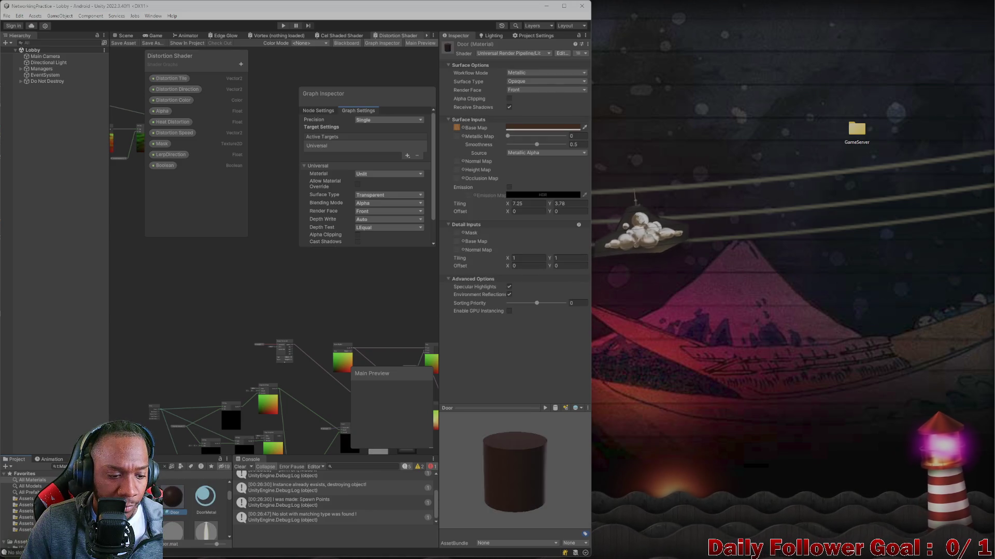
scroll(172, 518, "down", 3)
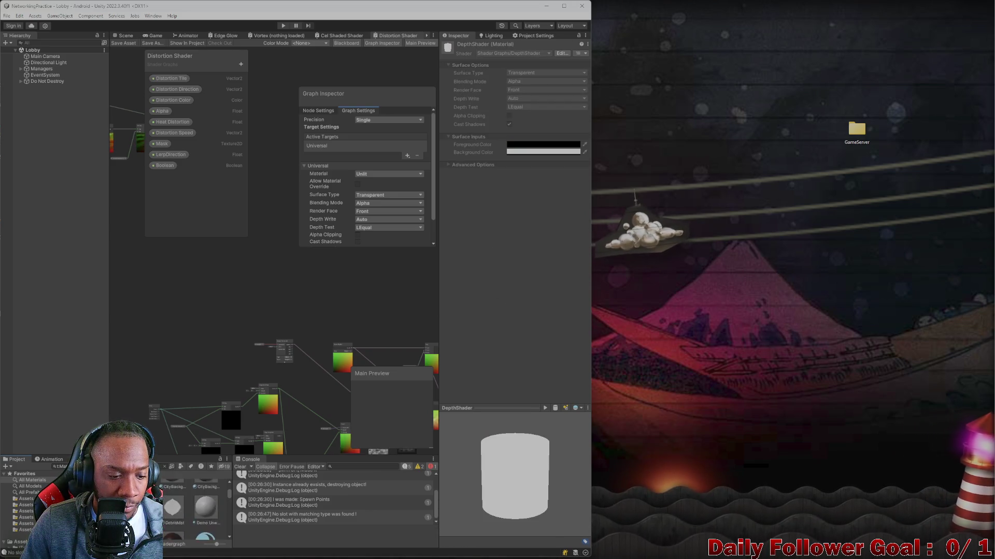
left_click(172, 521)
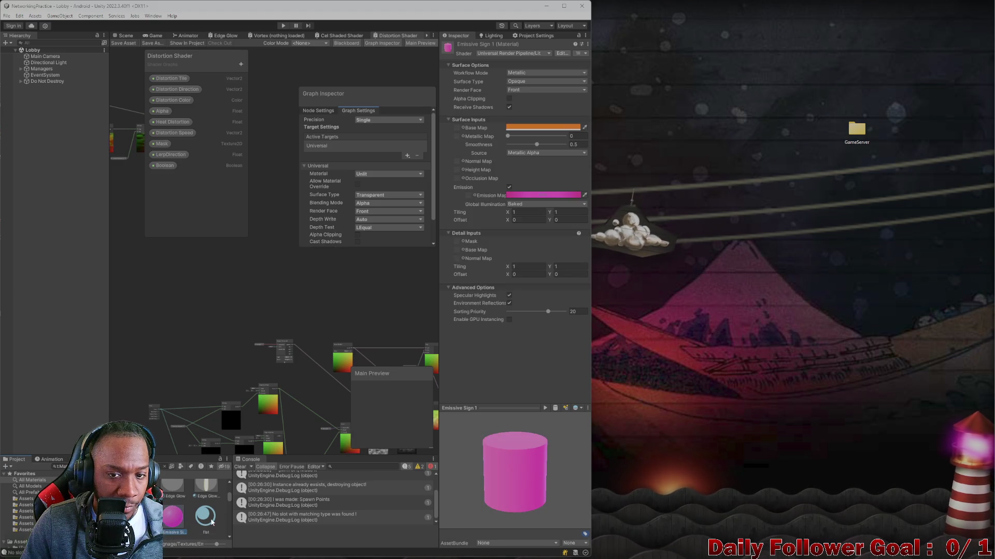
left_click(210, 521)
- Search 'disto' and show the Shader Graphs_Distortion Shader material's settings in the Inspector
scroll(164, 523, "up", 1)
scroll(164, 523, "up", 2)
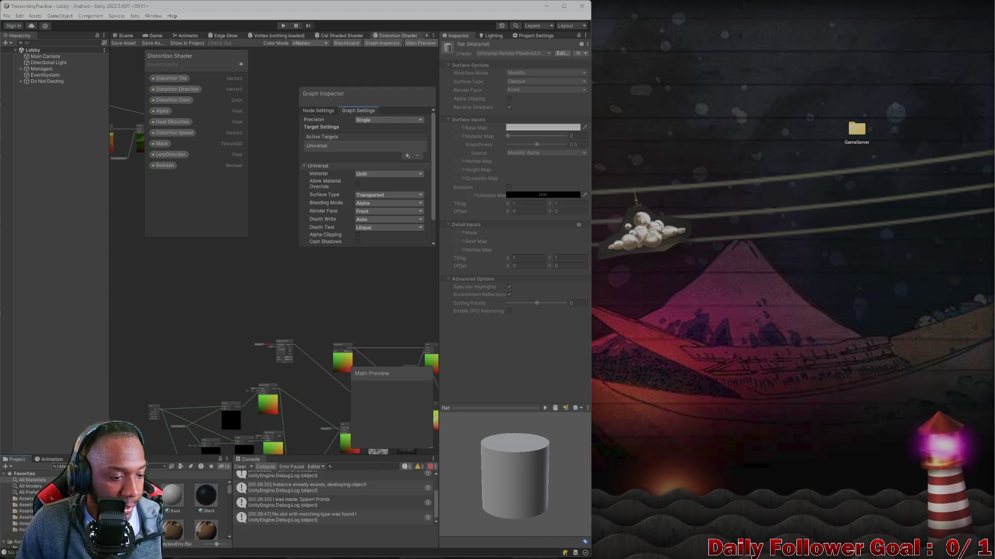
type("dist")
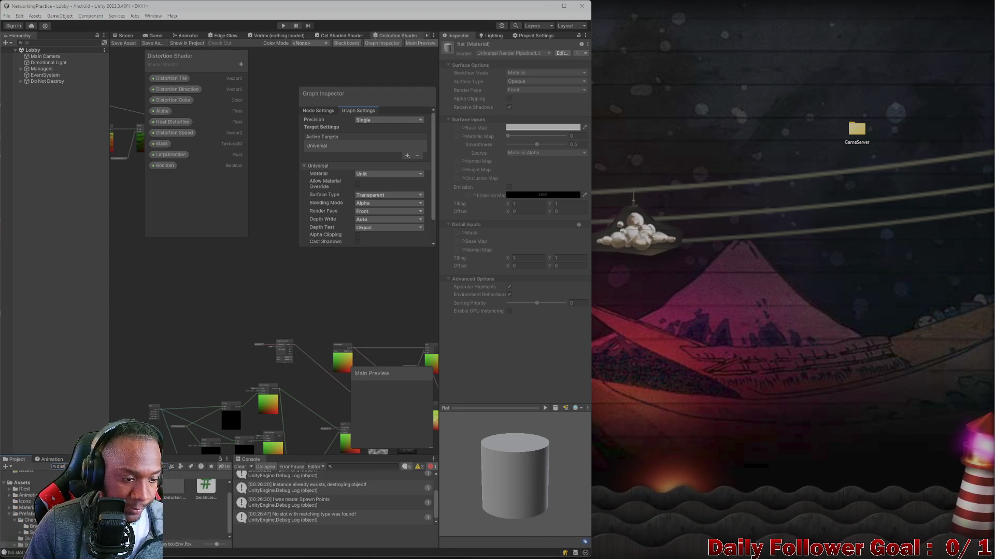
type("o")
left_click(188, 499)
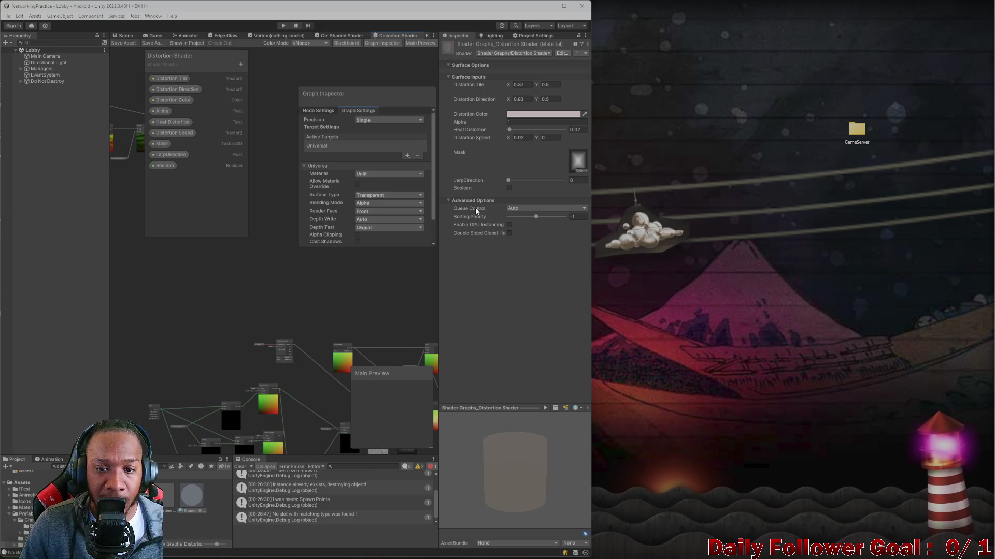
left_click(520, 208)
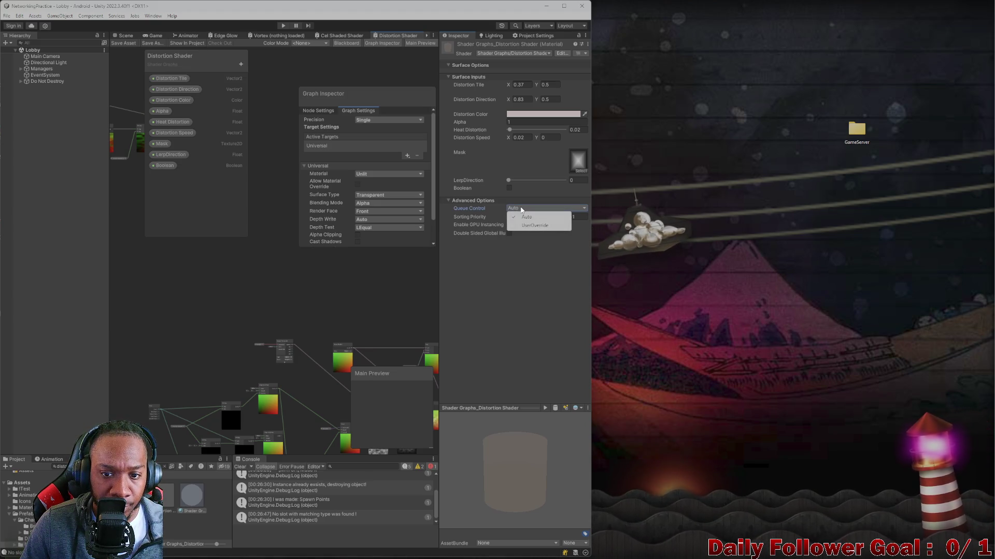
left_click(524, 216)
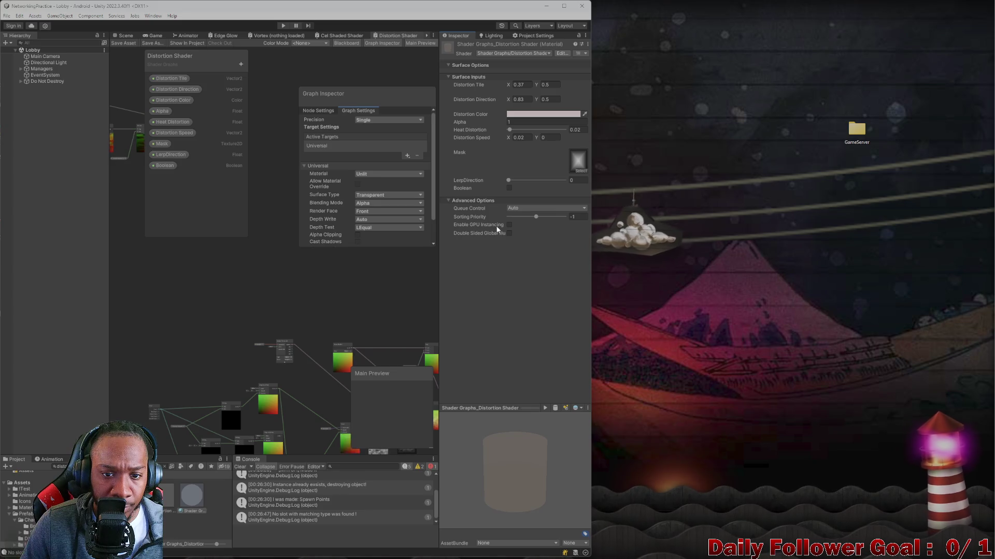
left_click(523, 209)
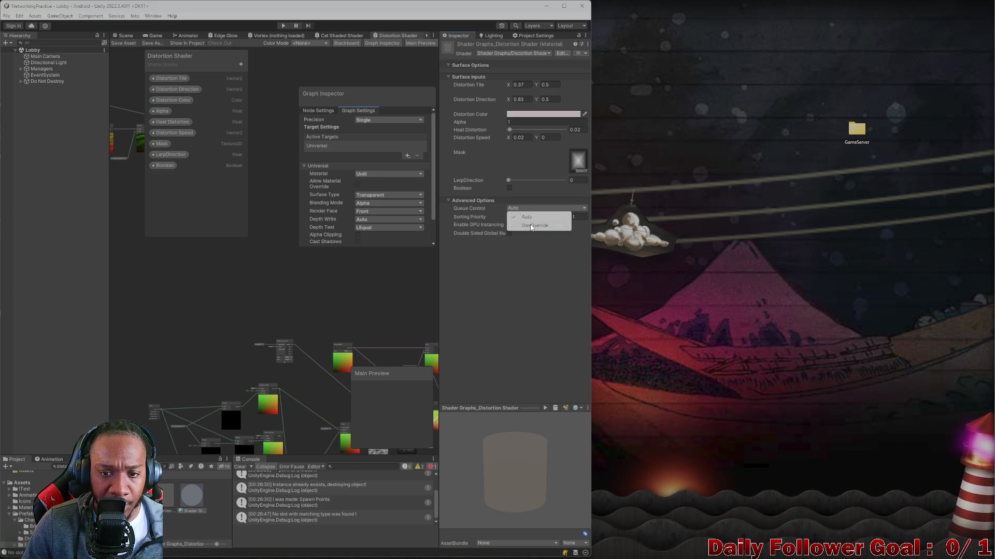
left_click(533, 225)
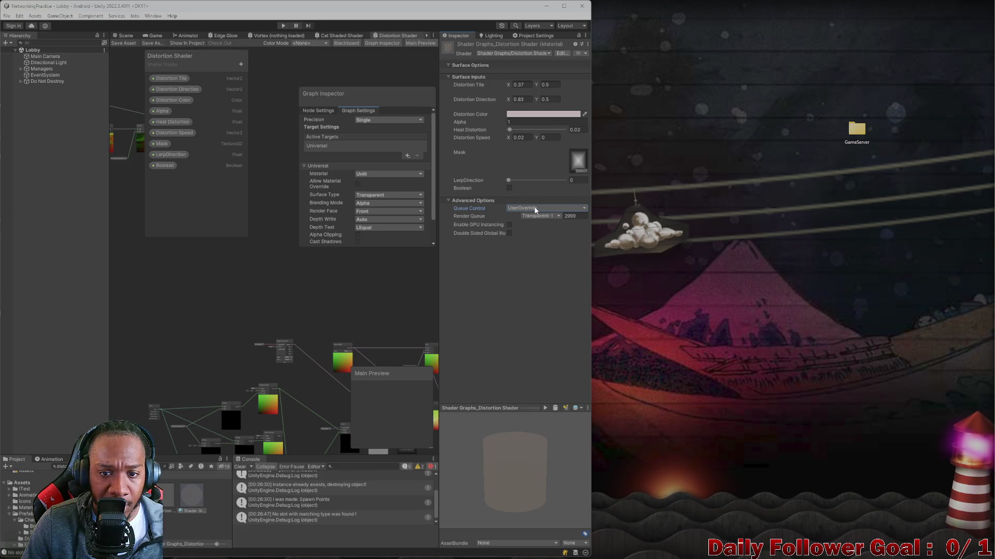
left_click(531, 209)
left_click(531, 217)
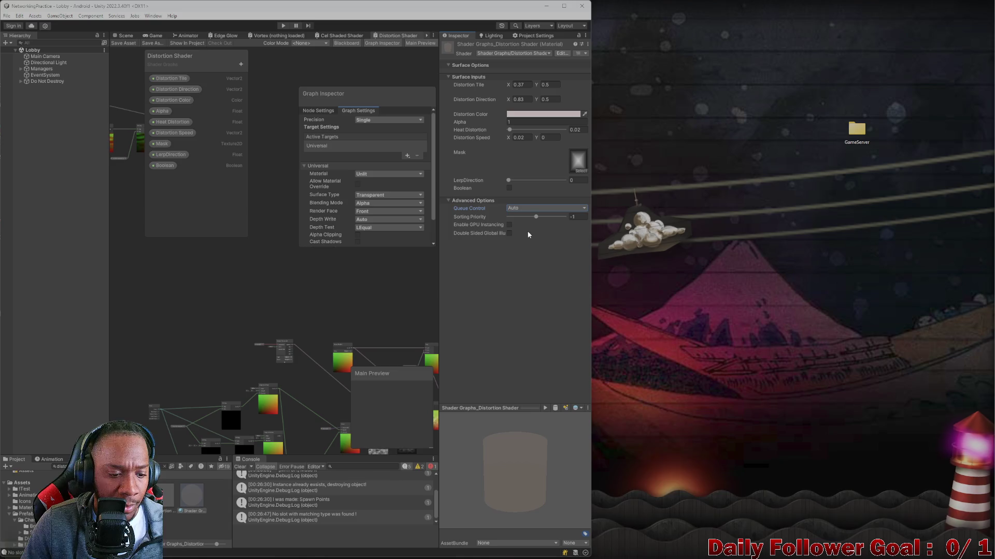
left_click(191, 498)
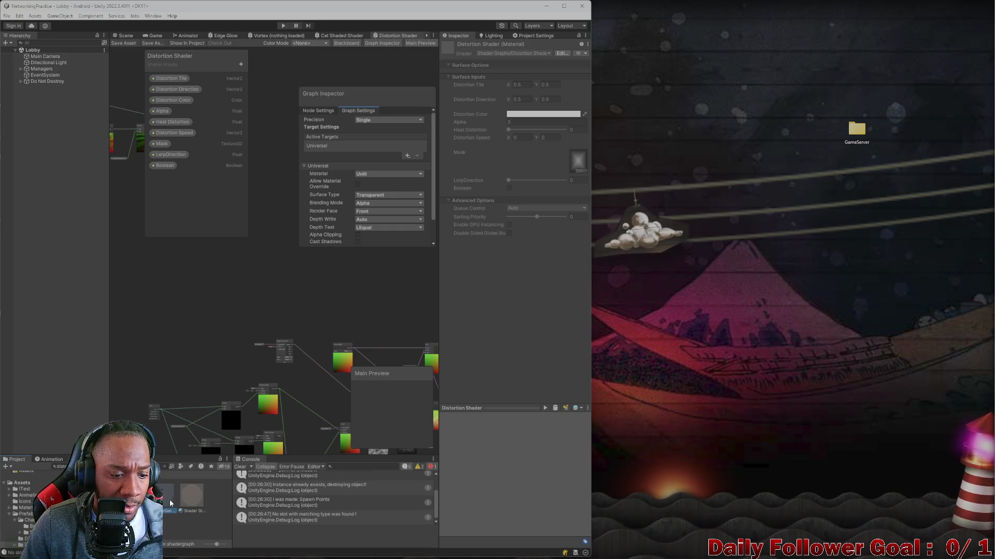
left_click(190, 498)
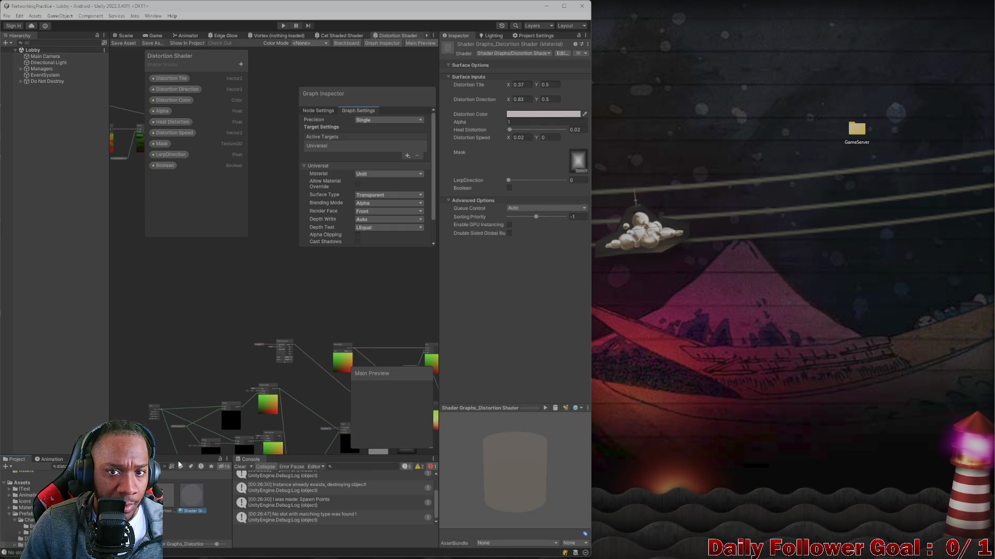
left_click(60, 43)
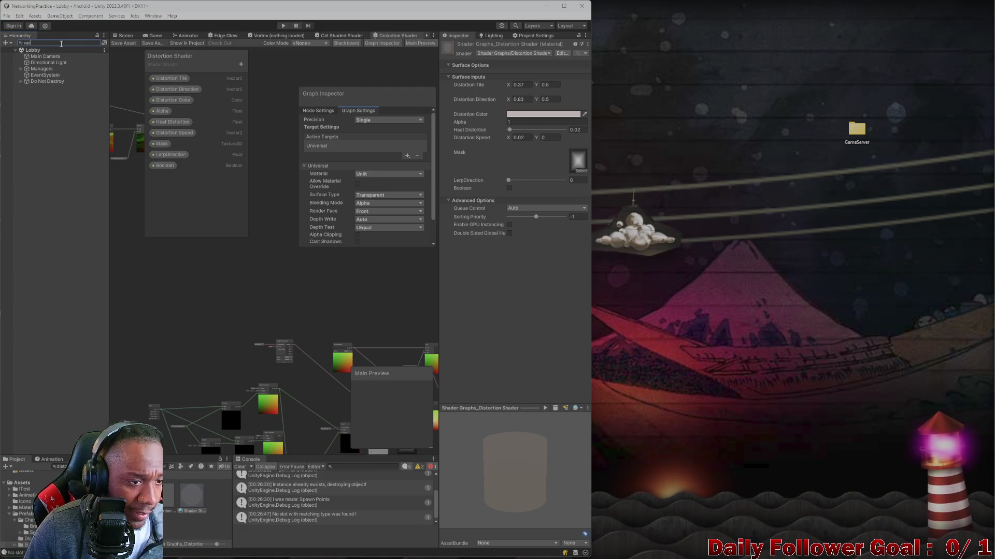
- Open The Speedster Variant prefab and select its Momentum Distortion Cube
type("var")
key("BackSpace")
key("BackSpace")
key("BackSpace")
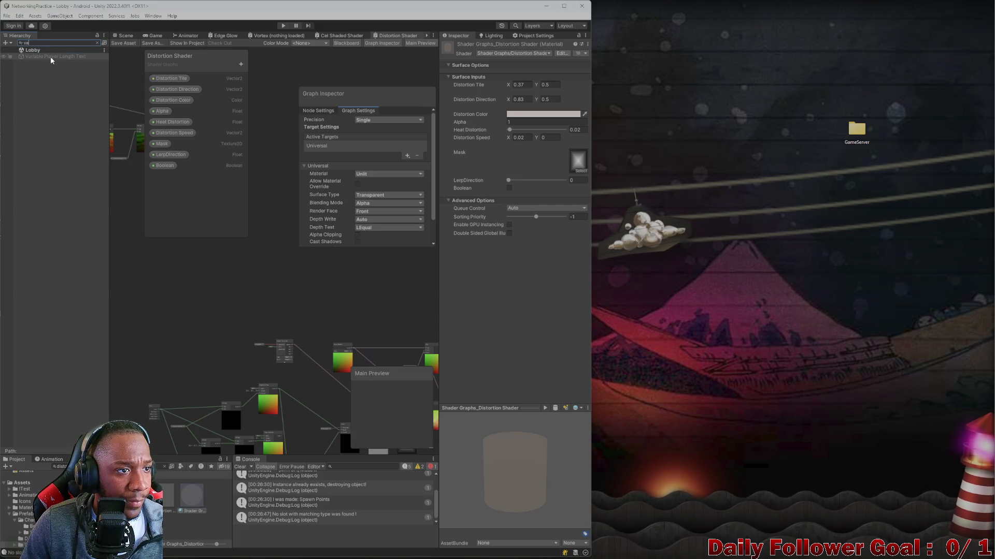
left_click(165, 466)
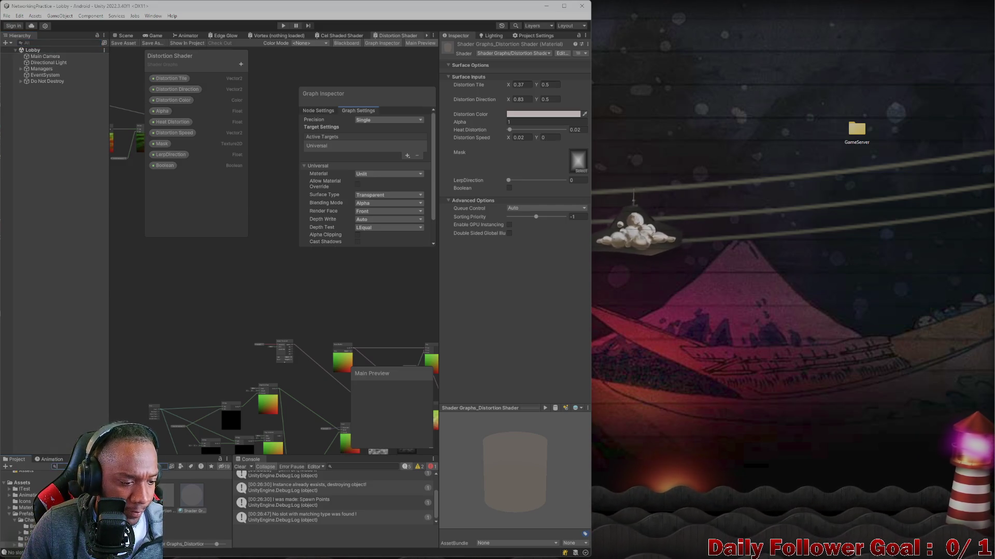
type("var")
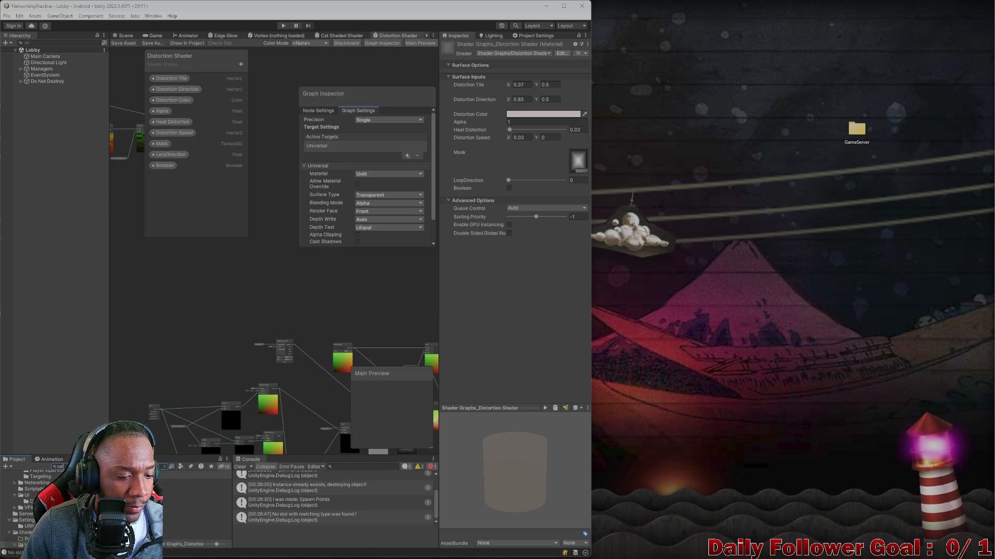
double_click(103, 493)
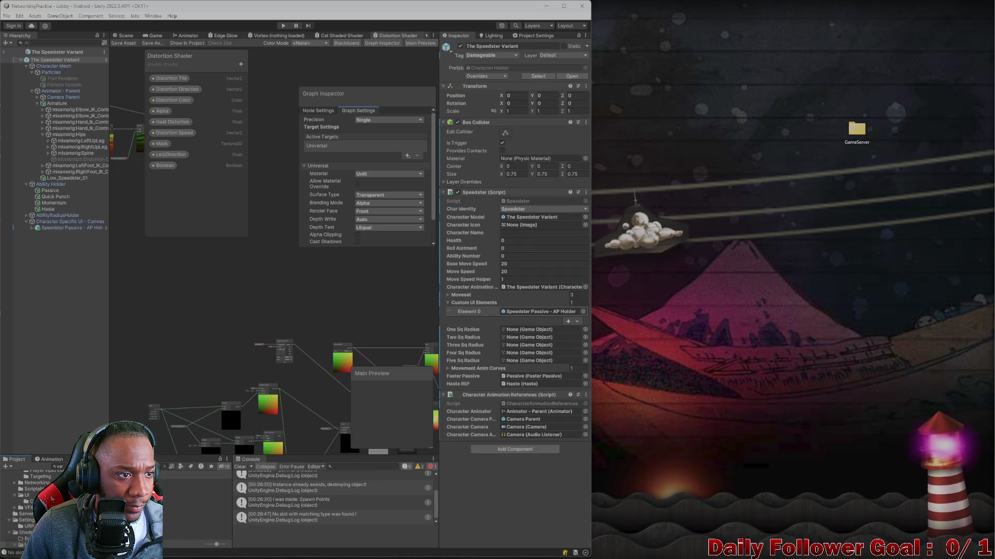
left_click(79, 159)
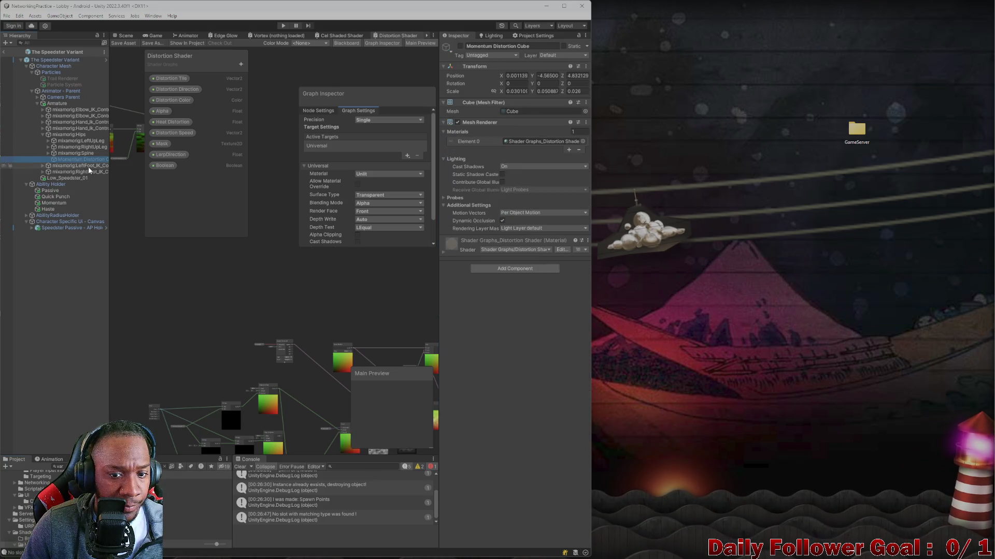
- Set the cube's distortion material Queue Control to UserOverride with Render Queue 3100
left_click(491, 242)
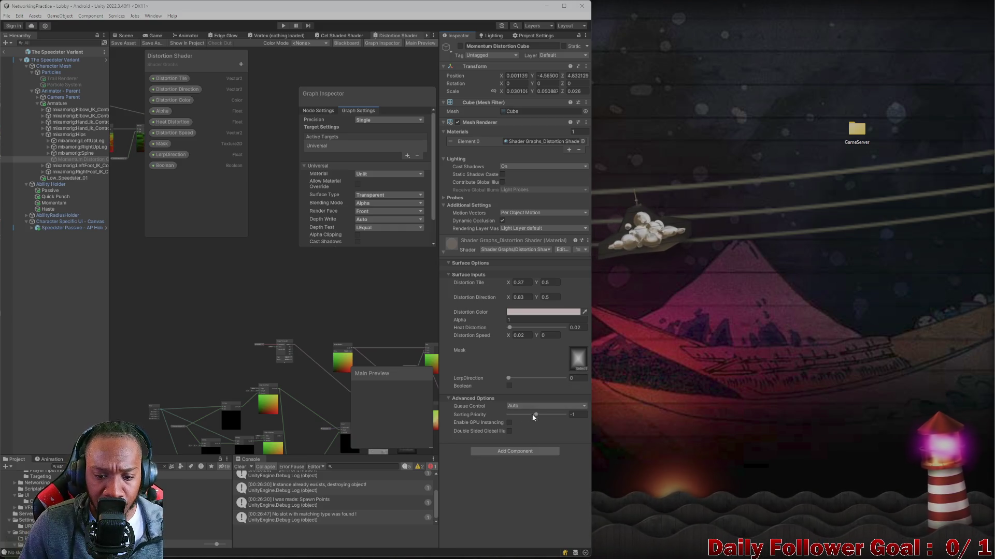
left_click(512, 406)
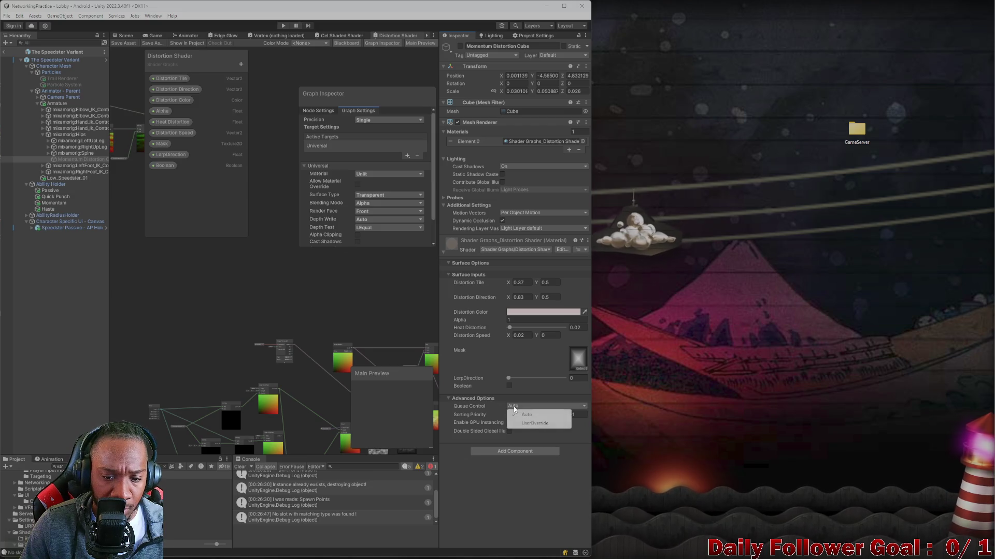
left_click(534, 424)
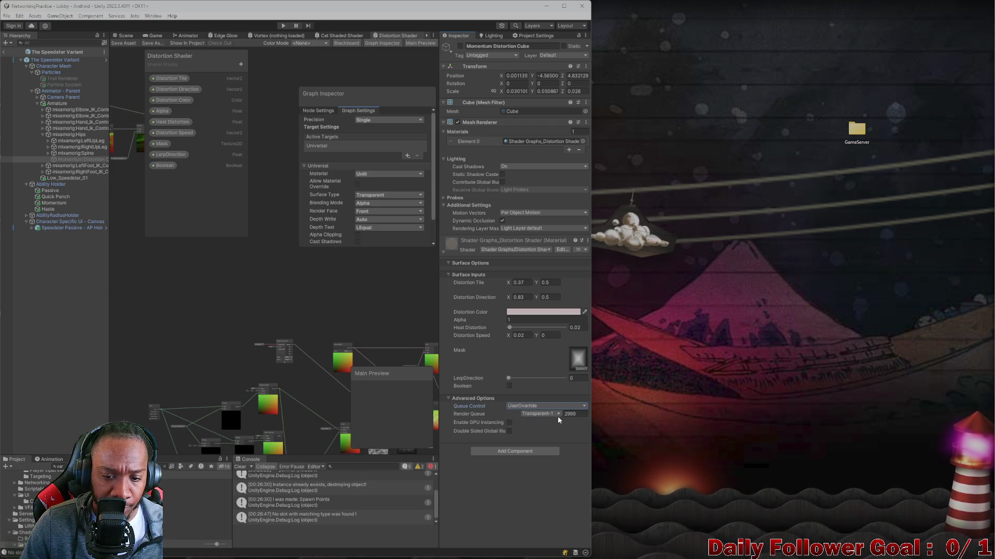
left_click(578, 414)
key("BackSpace")
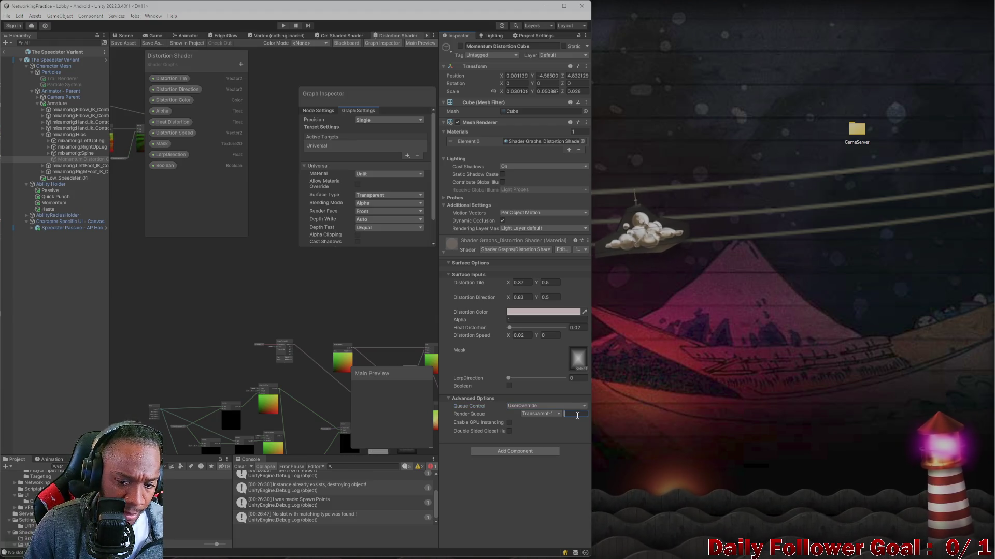
type("3100")
key("Return")
left_click(117, 36)
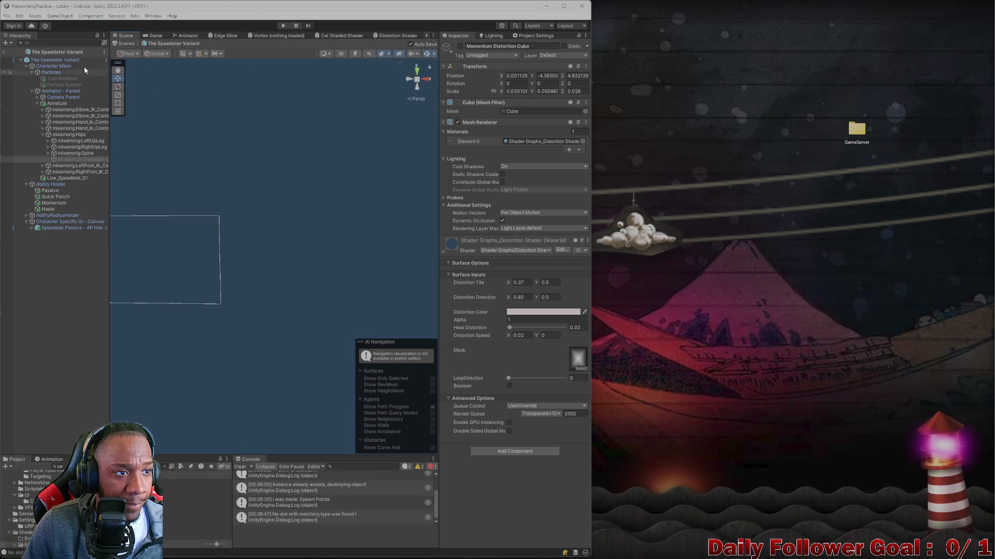
- Exit The Speedster Variant prefab back to the Lobby scene and start the Android build
left_click(5, 52)
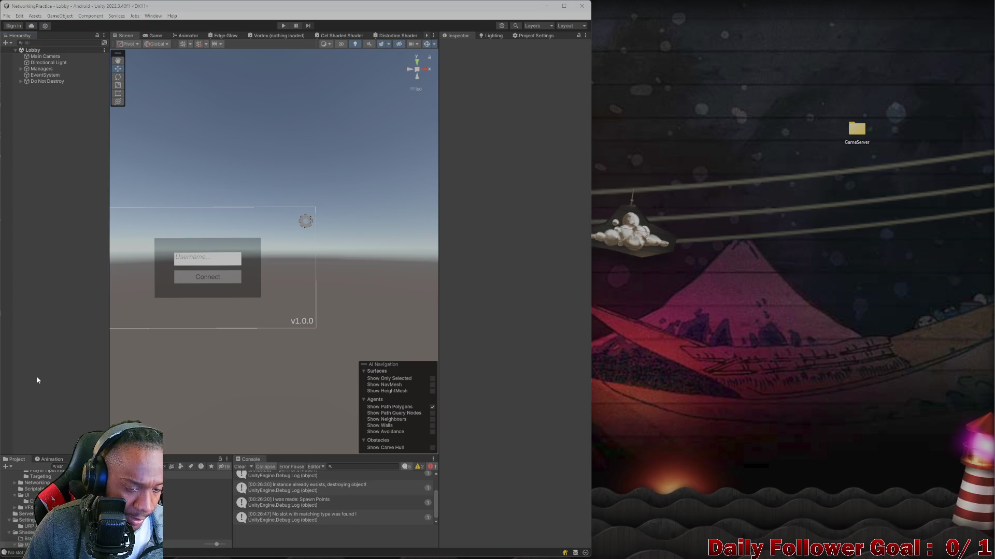
key("ctrl+p")
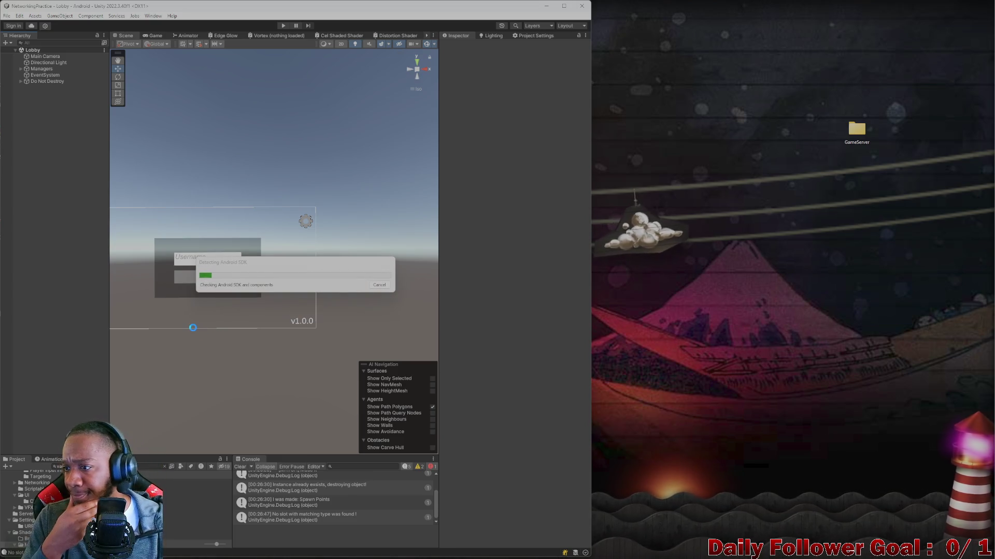
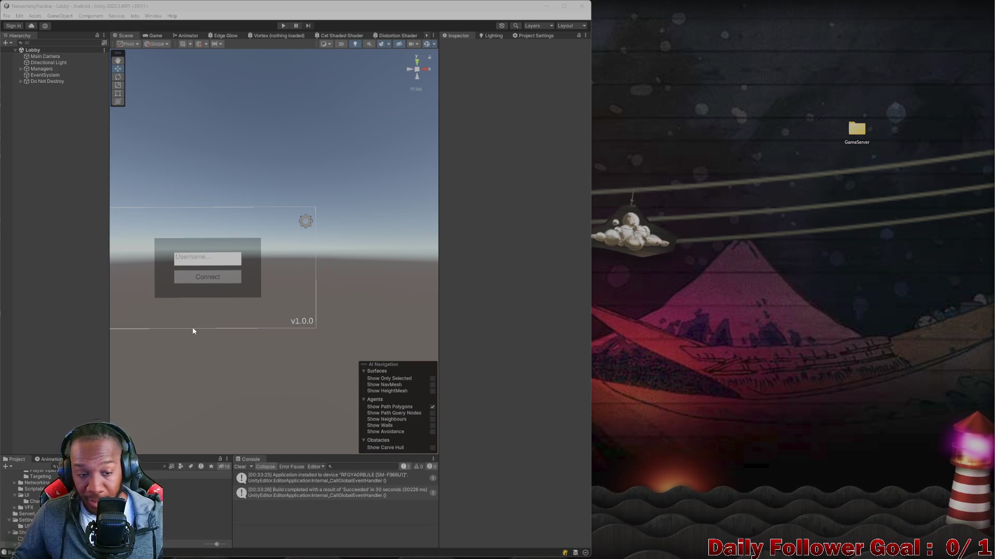
- Enter Play mode, connect to the lobby and lock in The Speedster
left_click(284, 25)
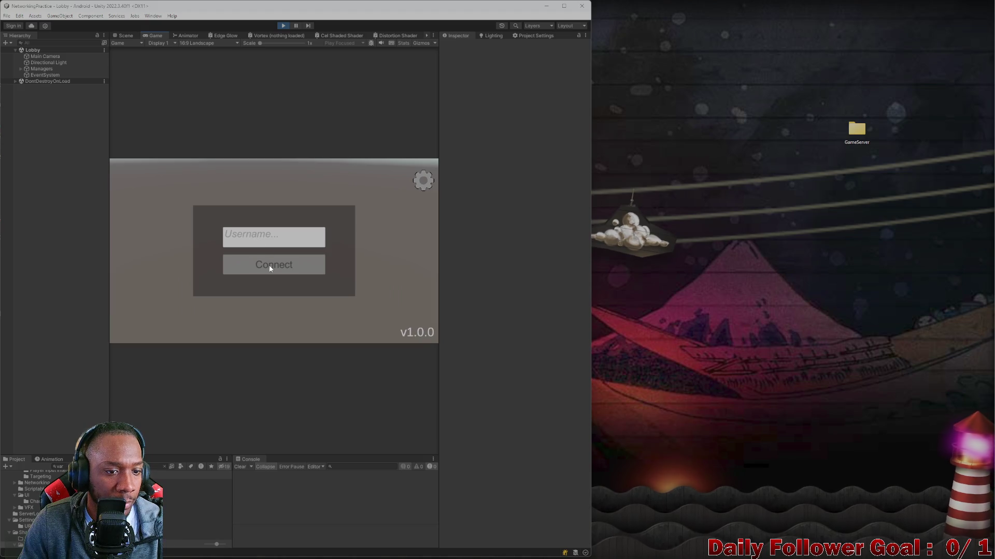
left_click(264, 267)
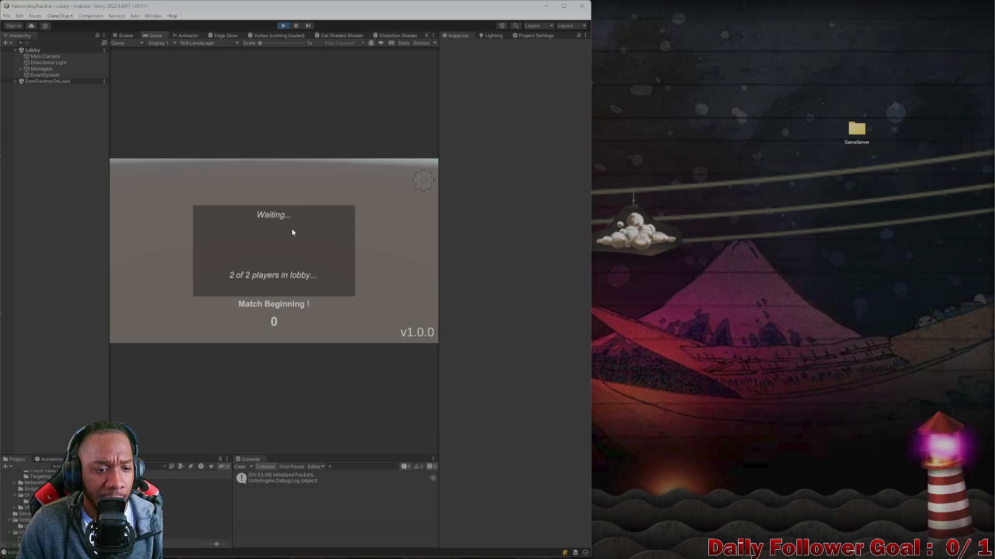
left_click(278, 325)
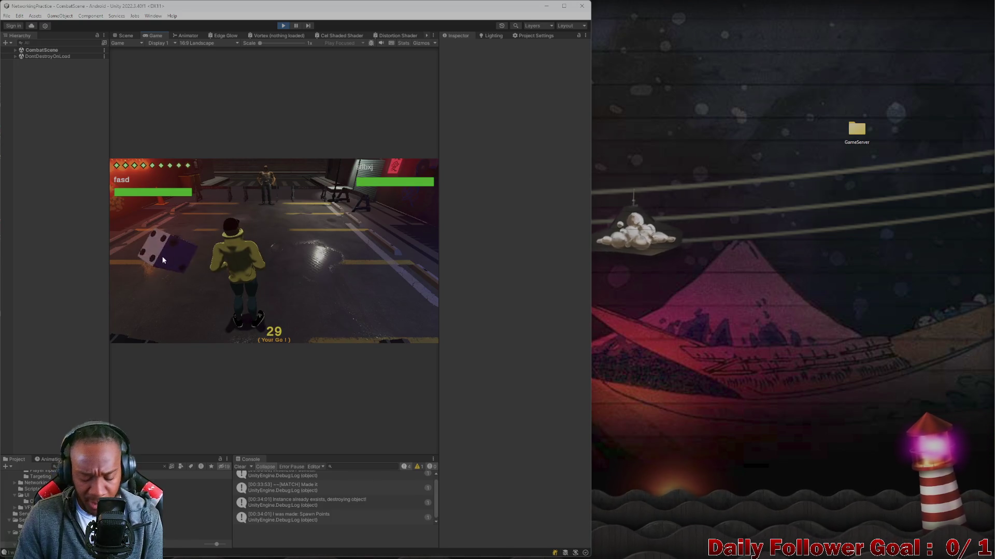
- Roll the dice and spend the turn on the Momentum ability
left_click(161, 255)
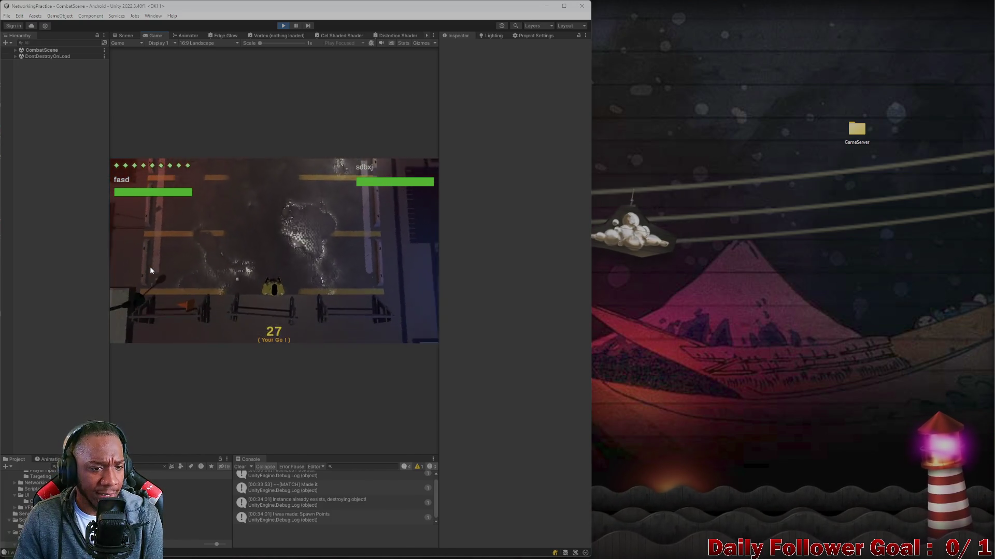
left_click(170, 304)
left_click(145, 265)
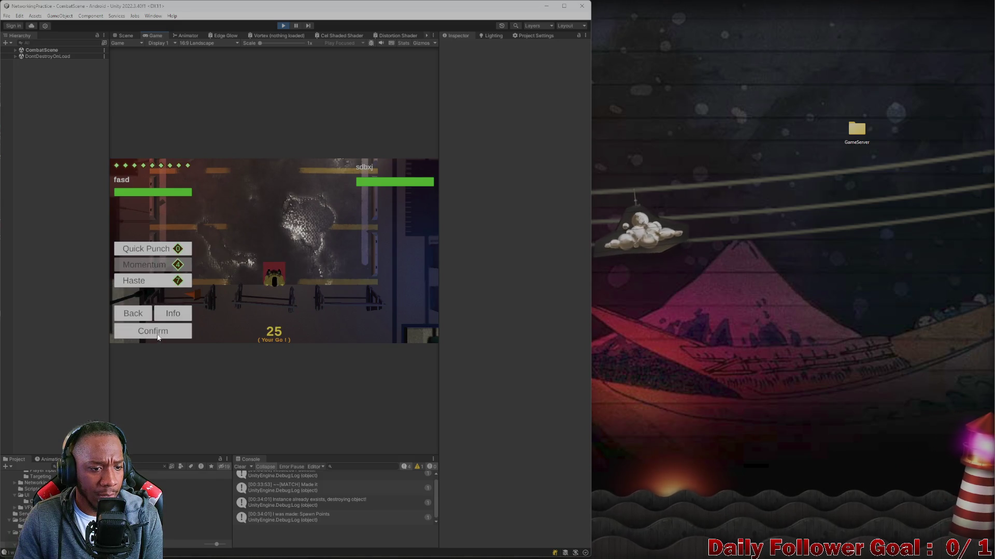
left_click(157, 335)
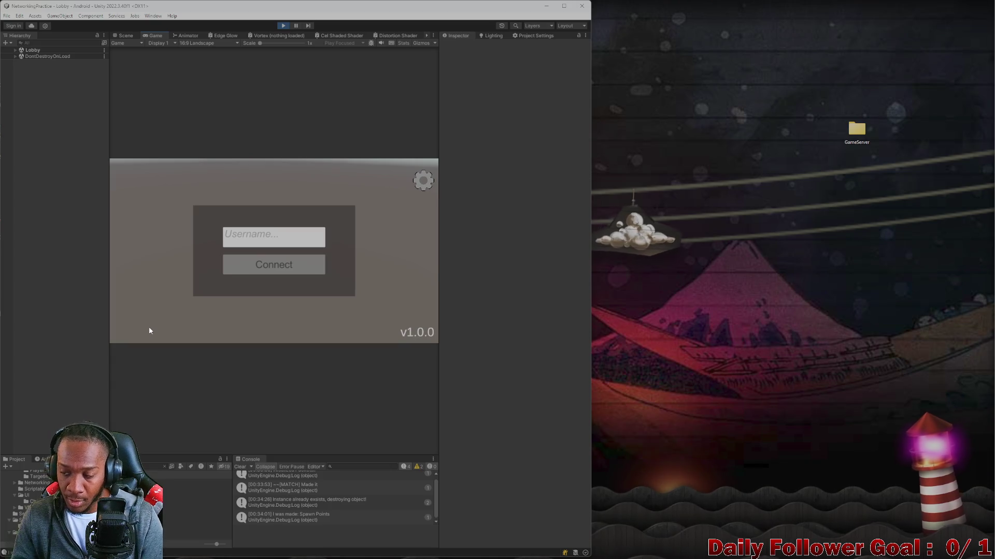
- Stop the game and set the Distortion Shader material's Queue Control to Auto
left_click(283, 25)
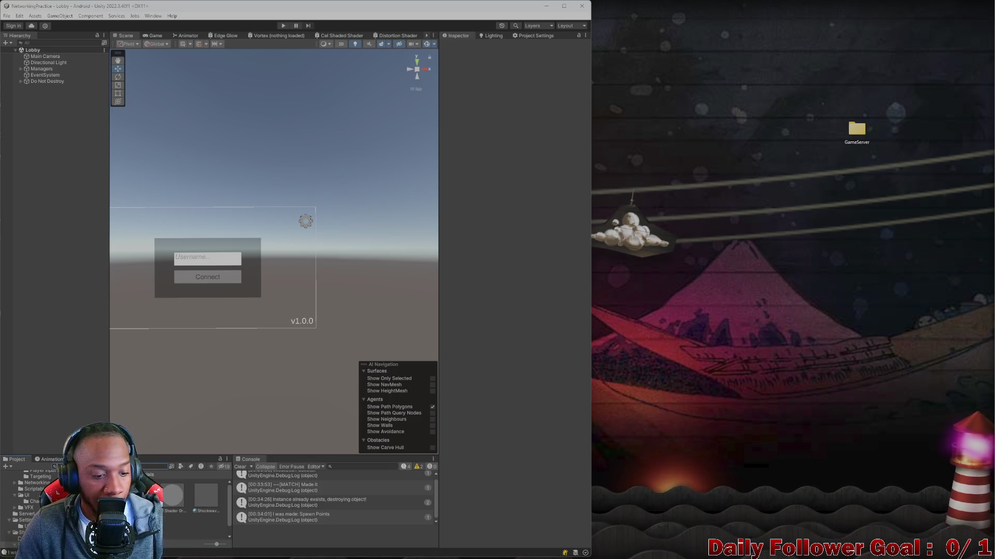
left_click(175, 497)
left_click(538, 209)
left_click(523, 215)
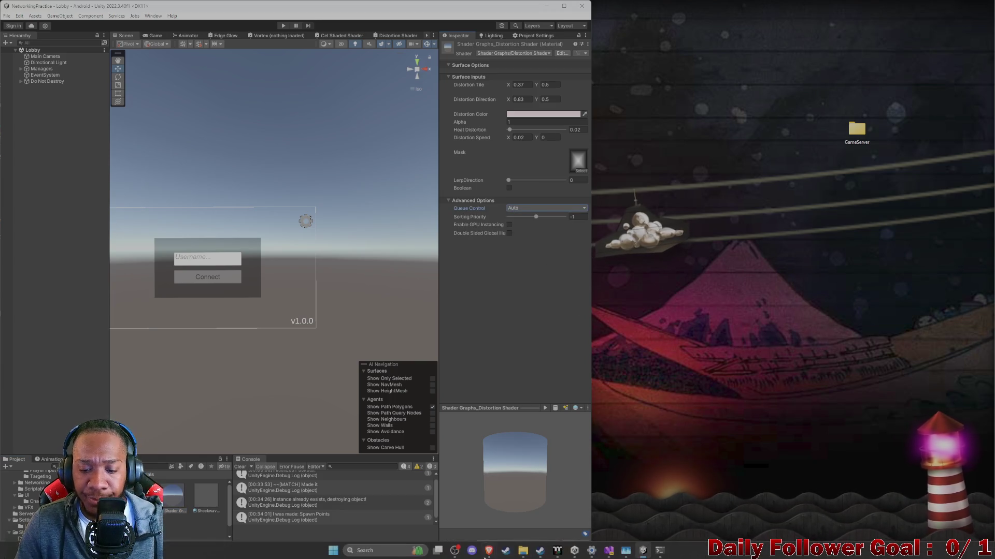
- Bring up the ChatGPT conversation in the browser and read further down the answer
mouse_move(488, 554)
left_click(545, 509)
scroll(442, 428, "down", 3)
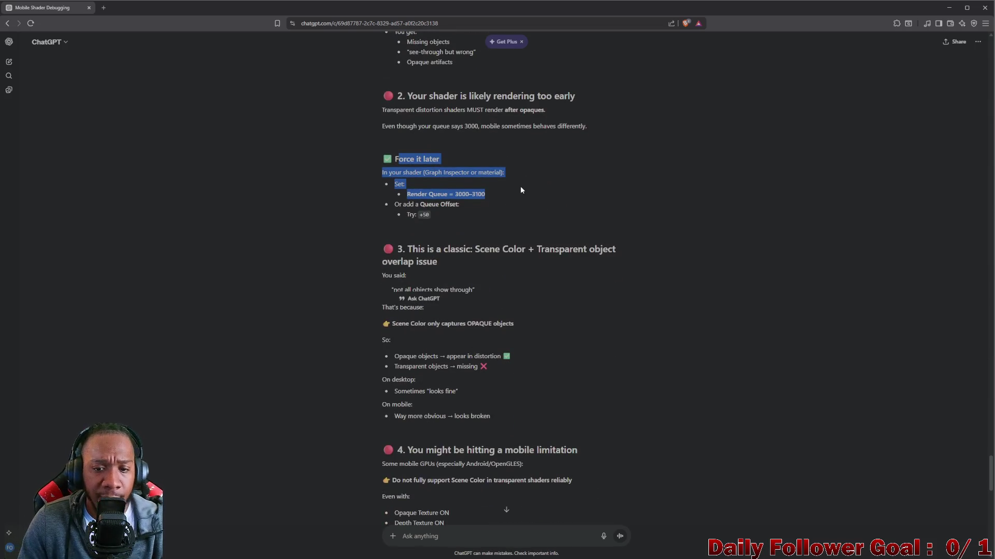
left_click(498, 269)
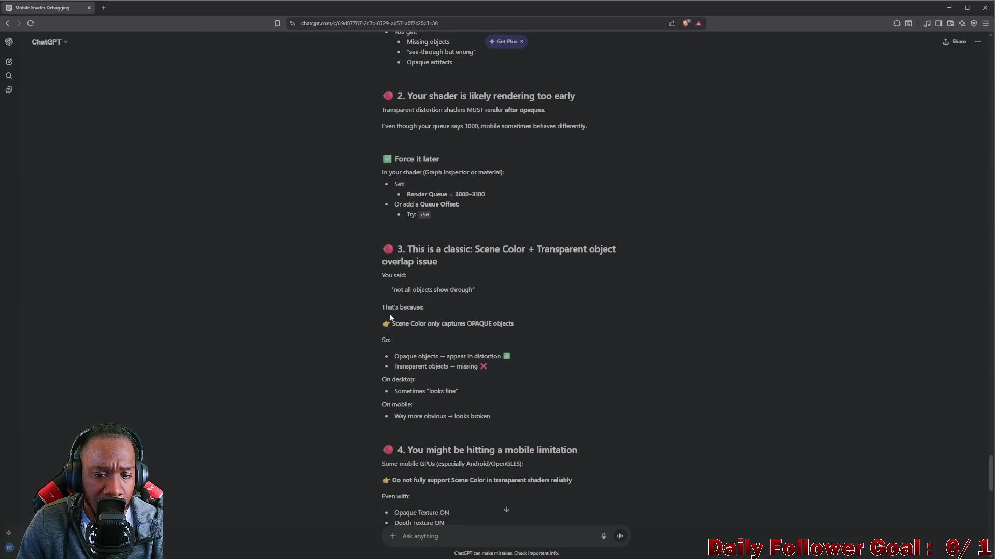
scroll(396, 304, "down", 1)
left_click_drag(398, 285, 525, 285)
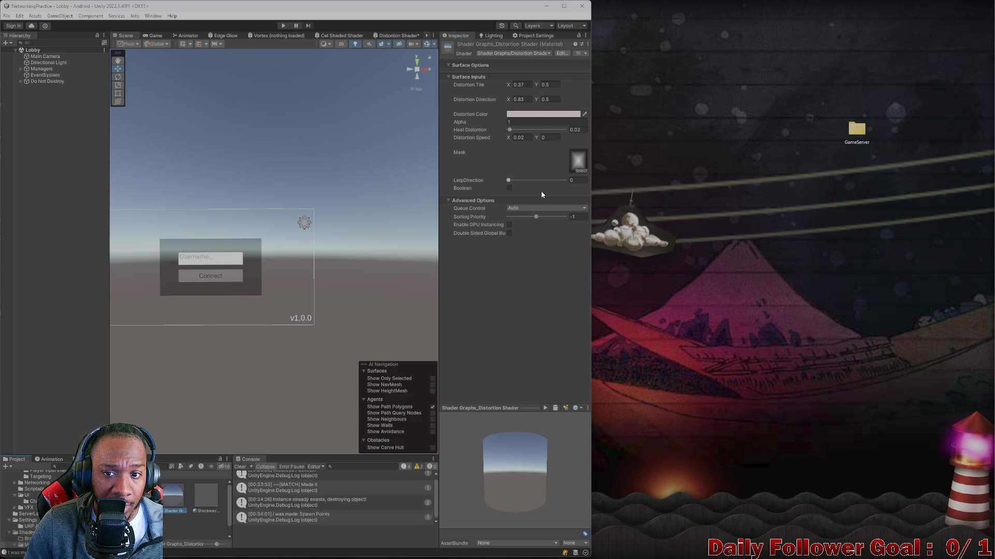
- Start Play mode again with Ctrl+P to reach the lobby login screen
scroll(257, 155, "down", 2)
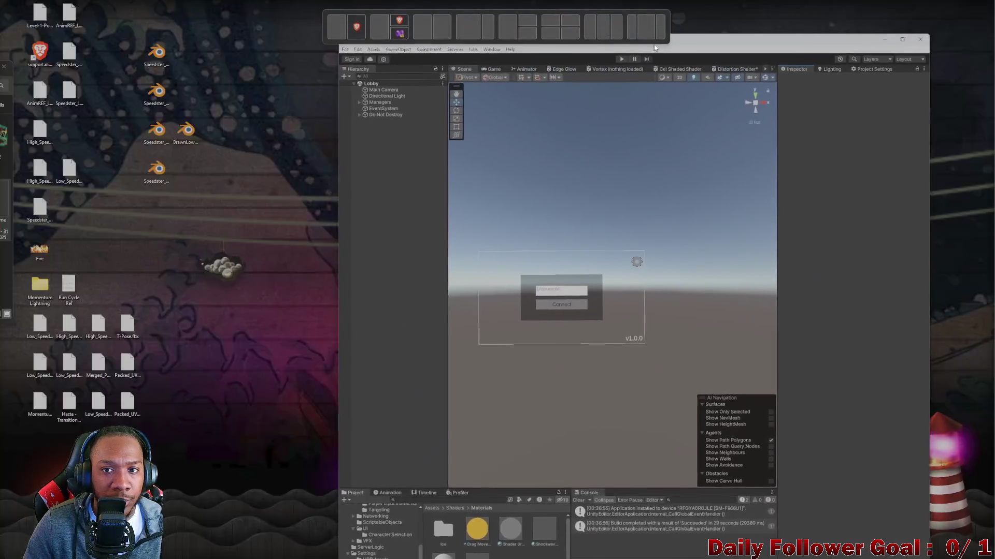
key("ctrl+p")
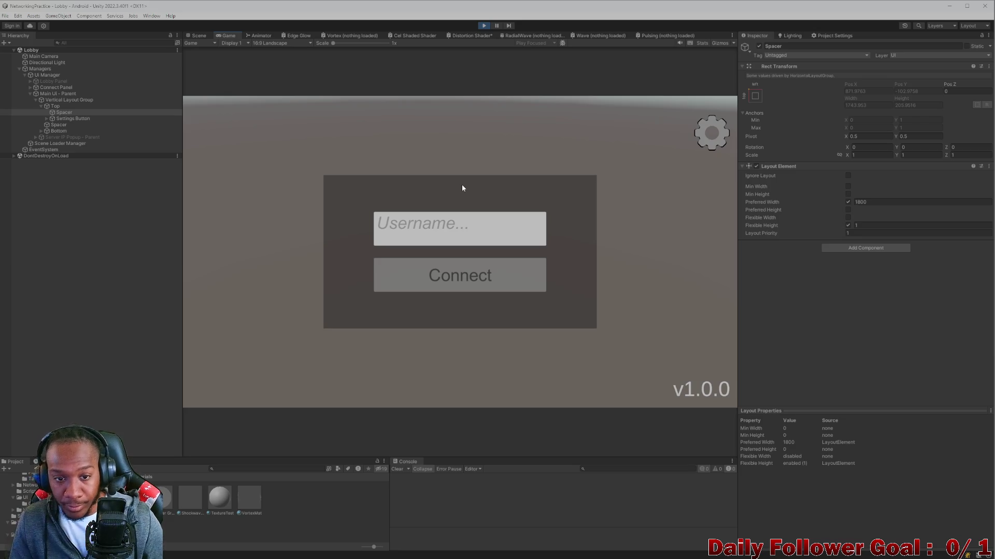
- Connect, confirm The Brawn as the character, and watch the combat in the Scene view
left_click(463, 283)
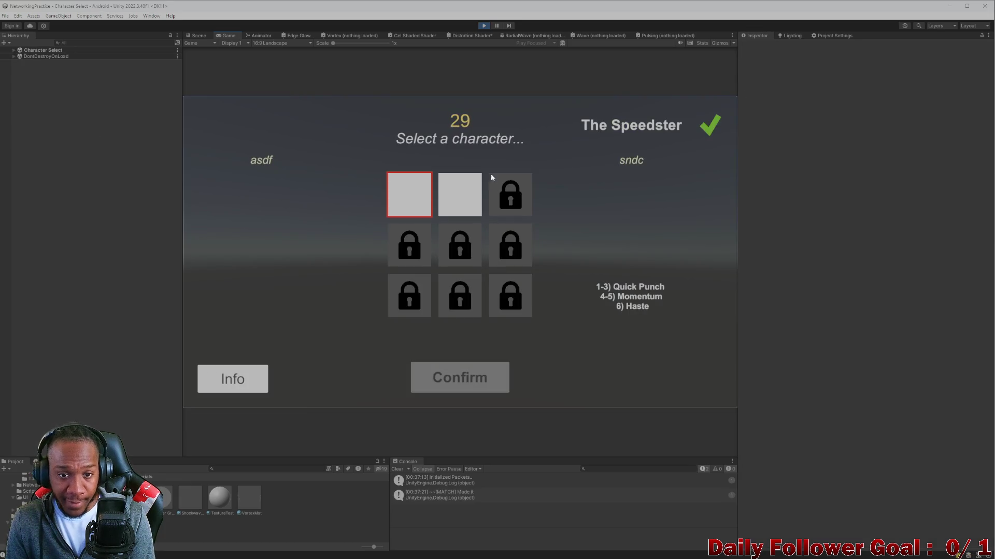
left_click(474, 207)
left_click(479, 389)
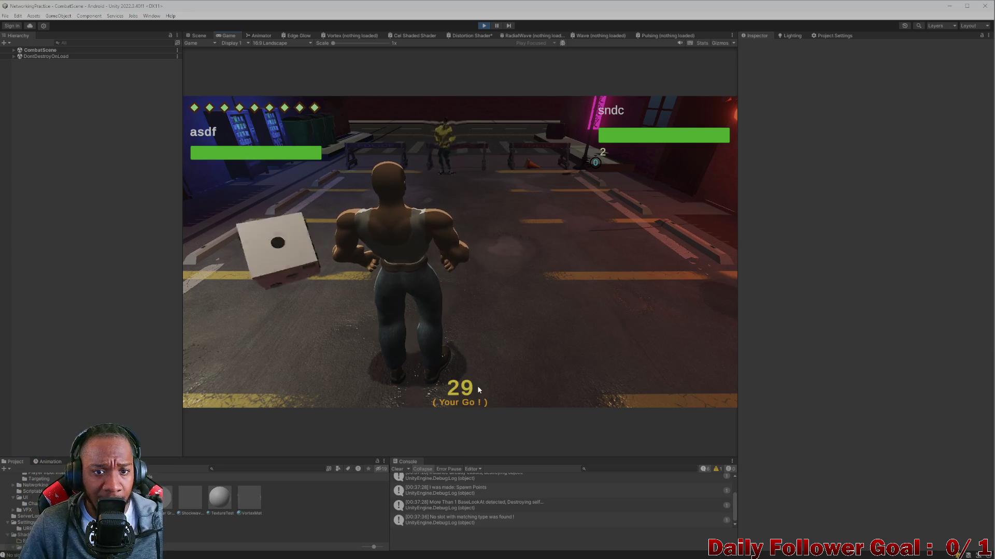
left_click(201, 36)
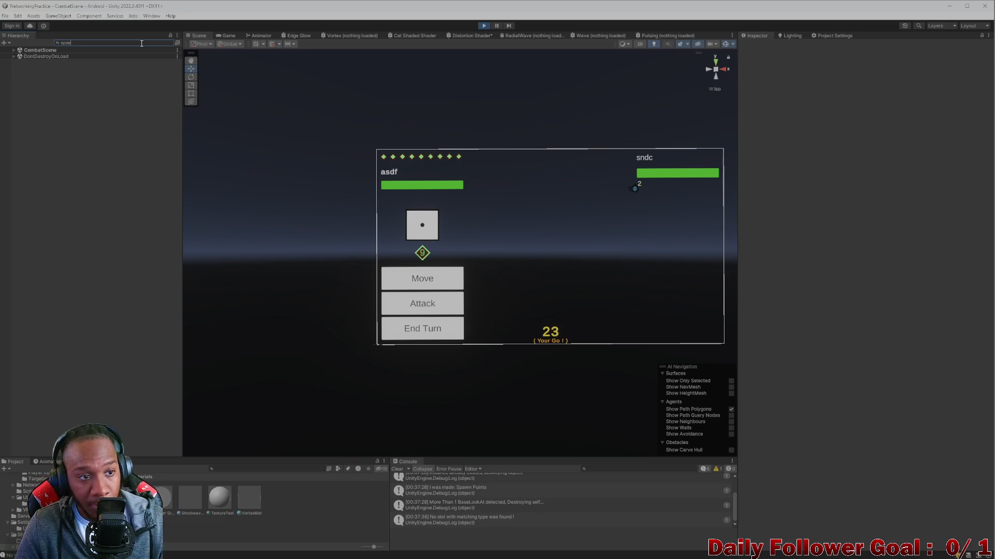
- Search the Hierarchy and frame The Speedster Variant(Clone) in the scene
type("d")
left_click(64, 68)
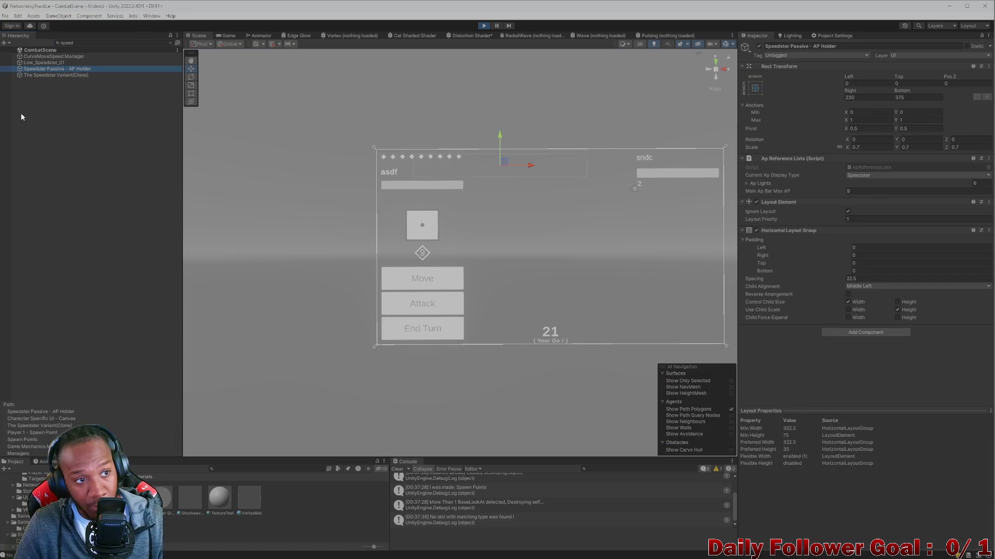
left_click(38, 75)
key("f")
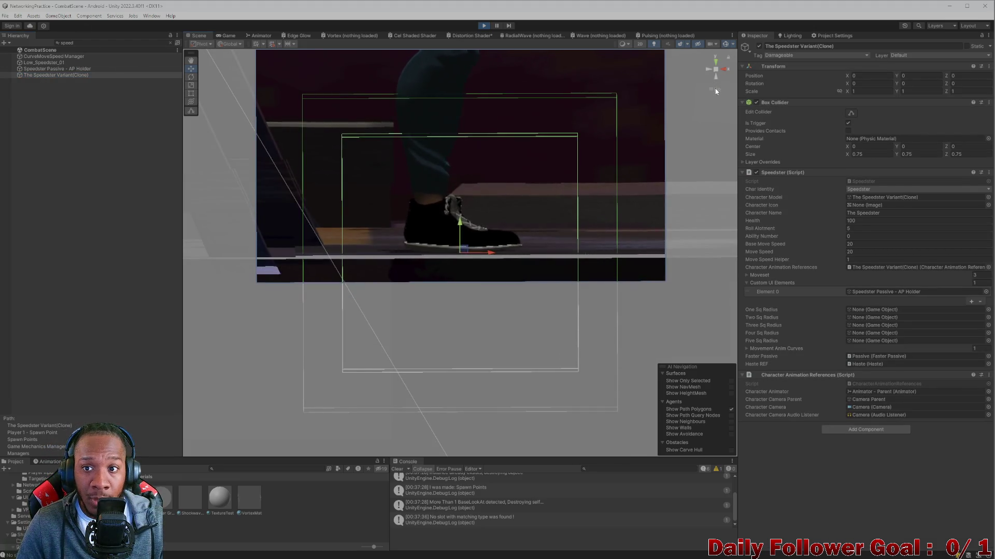
left_click(170, 42)
- Orbit the view to look from behind the character, then stop Play mode
scroll(403, 264, "down", 8)
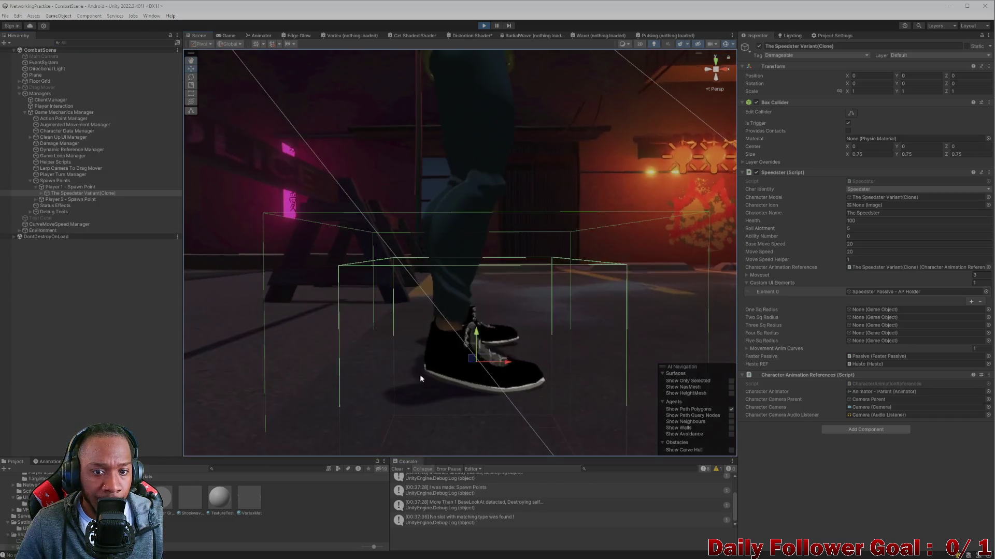
mouse_move(332, 227)
left_mouse_down()
mouse_move(382, 237)
mouse_move(426, 308)
mouse_move(489, 296)
mouse_move(508, 254)
left_mouse_up()
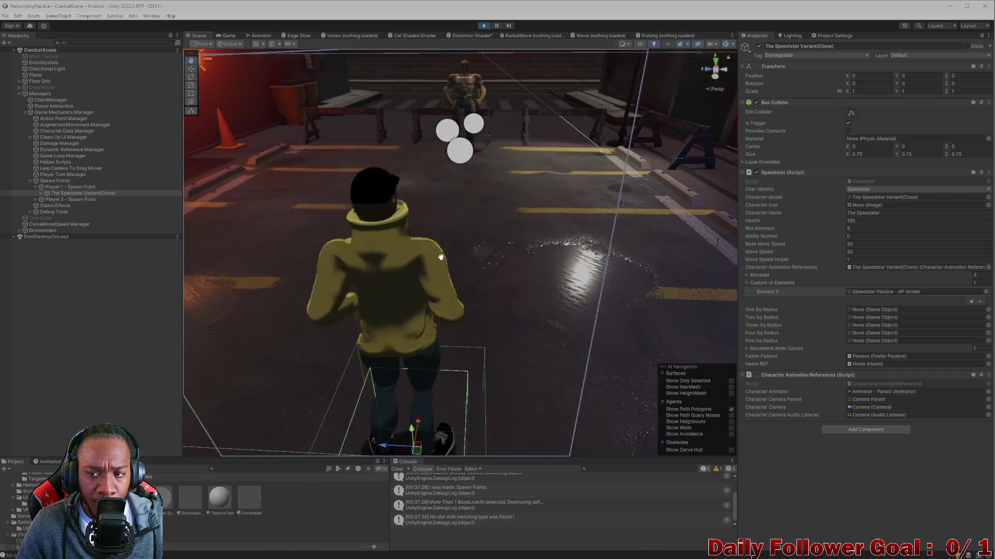
left_click(482, 25)
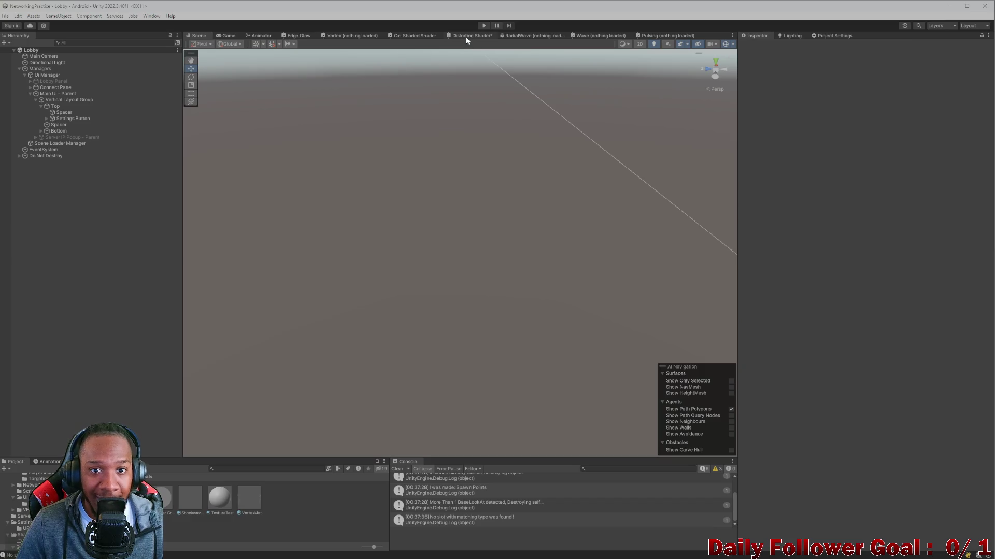
- In the Distortion Shader graph, delete the Saturate link into Scene Color's UV, then check Scene and Game views
left_click(467, 35)
scroll(449, 297, "down", 3)
scroll(449, 298, "up", 8)
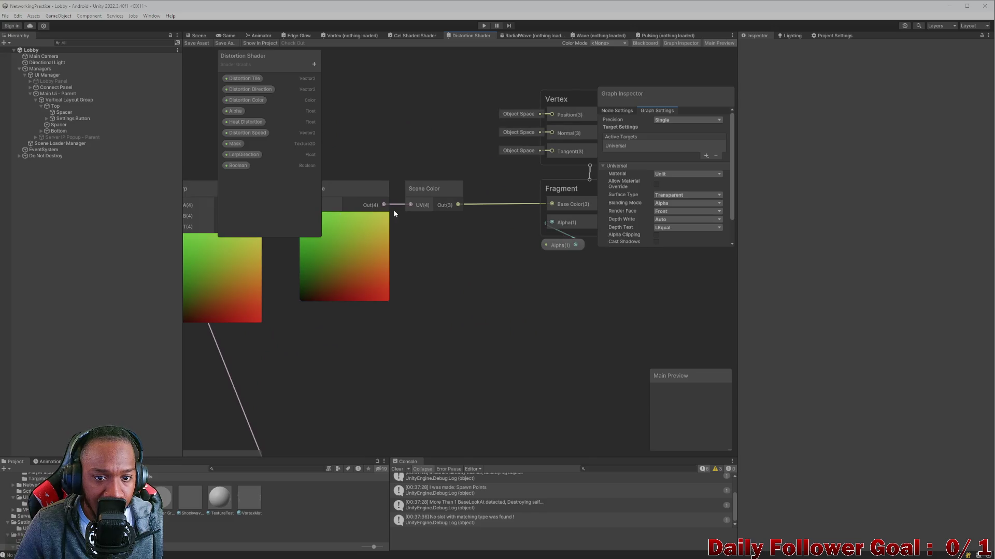
scroll(397, 209, "up", 3)
scroll(378, 211, "down", 3)
scroll(375, 215, "down", 1)
mouse_move(376, 216)
left_mouse_down()
mouse_move(458, 228)
mouse_move(508, 216)
left_mouse_up()
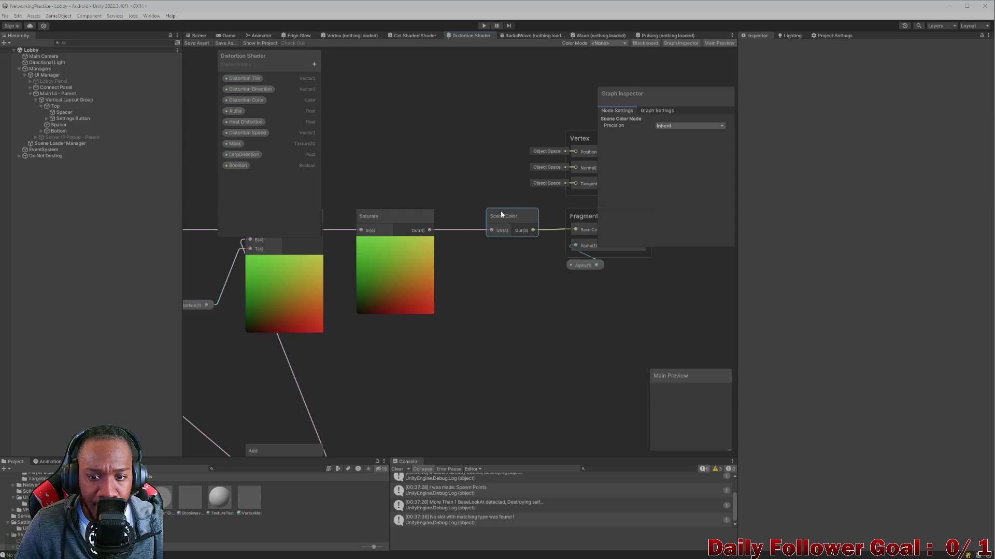
left_click(465, 232)
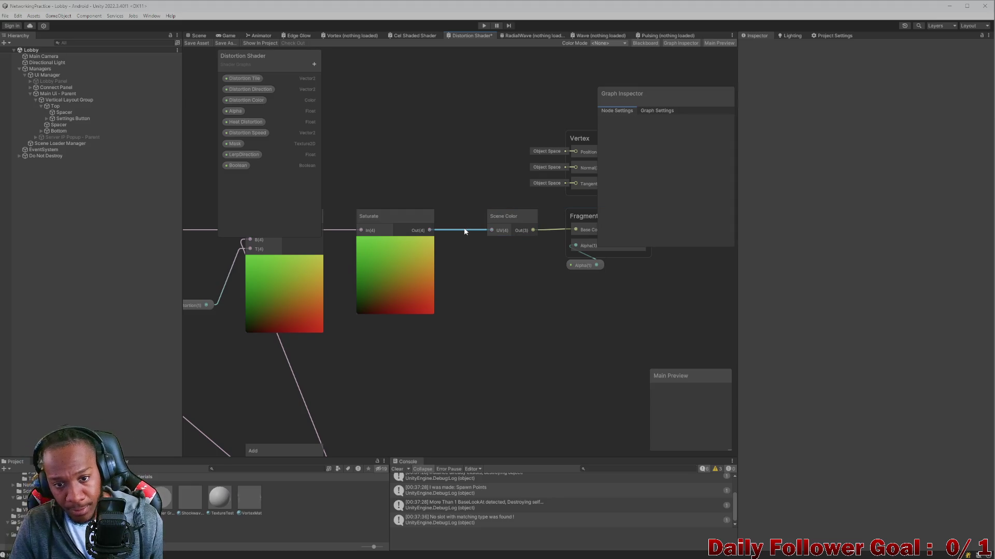
key("Delete")
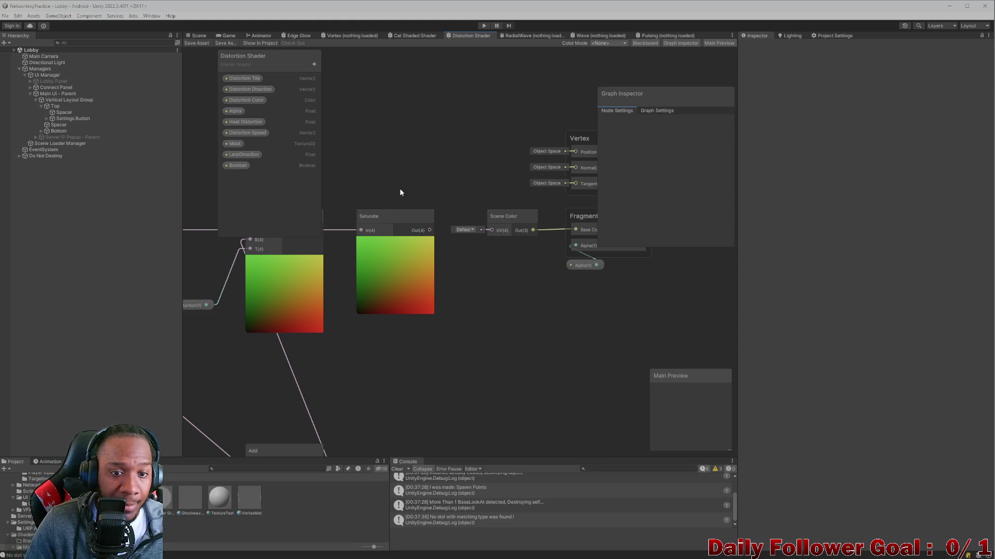
left_click(197, 36)
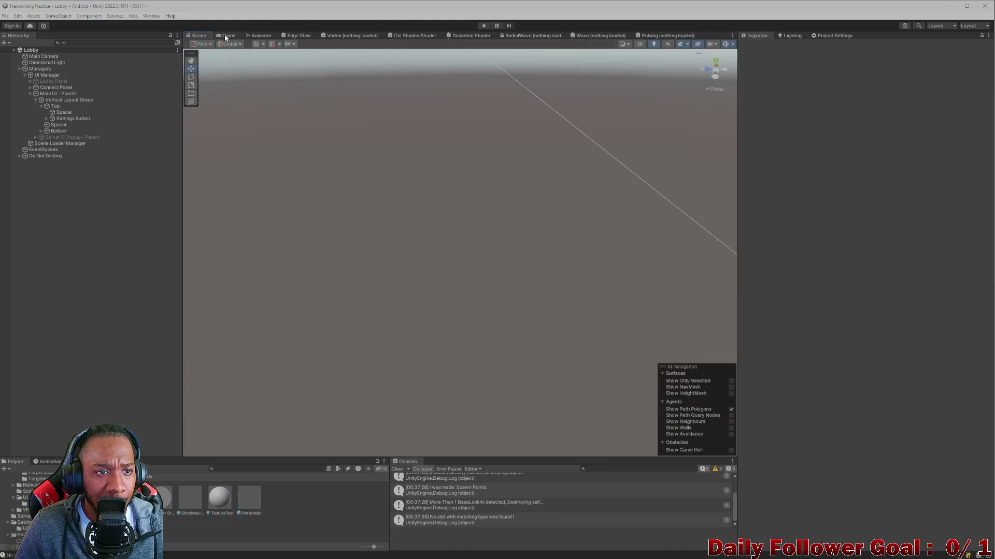
left_click(226, 36)
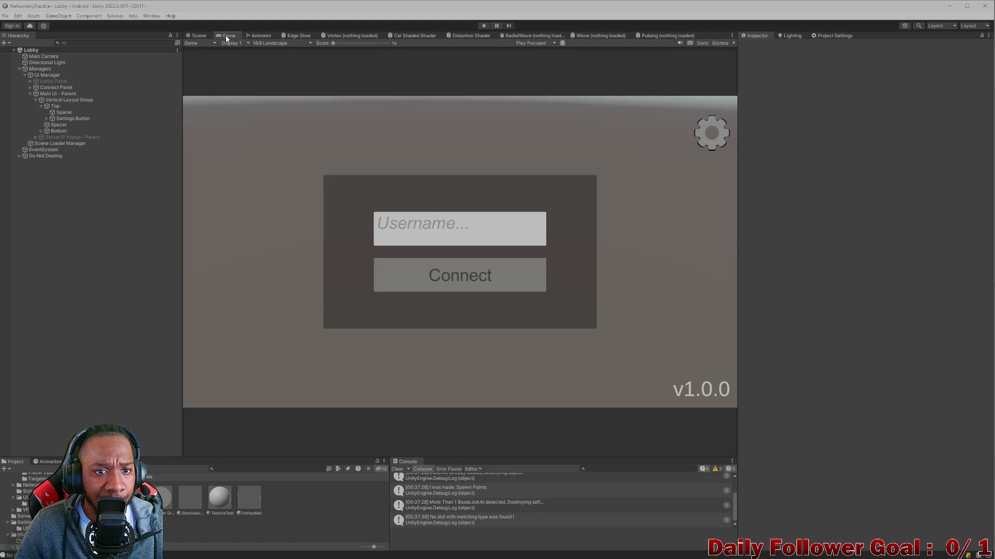
- Close the Vortex, Edge Glow, Cel Shaded Shader, RadialWave, Wave and Pulsing graph tabs
right_click(352, 36)
left_click(377, 49)
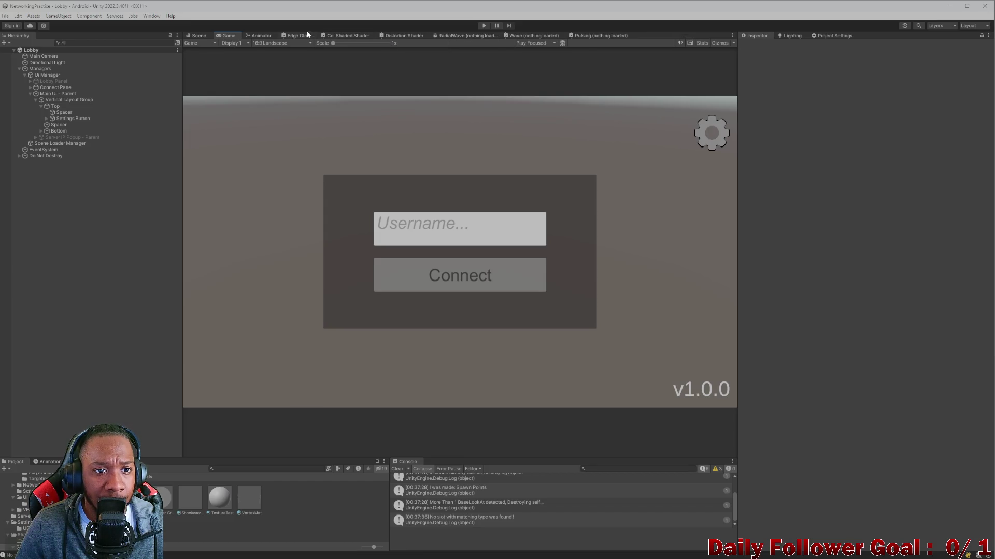
right_click(299, 35)
left_click(326, 50)
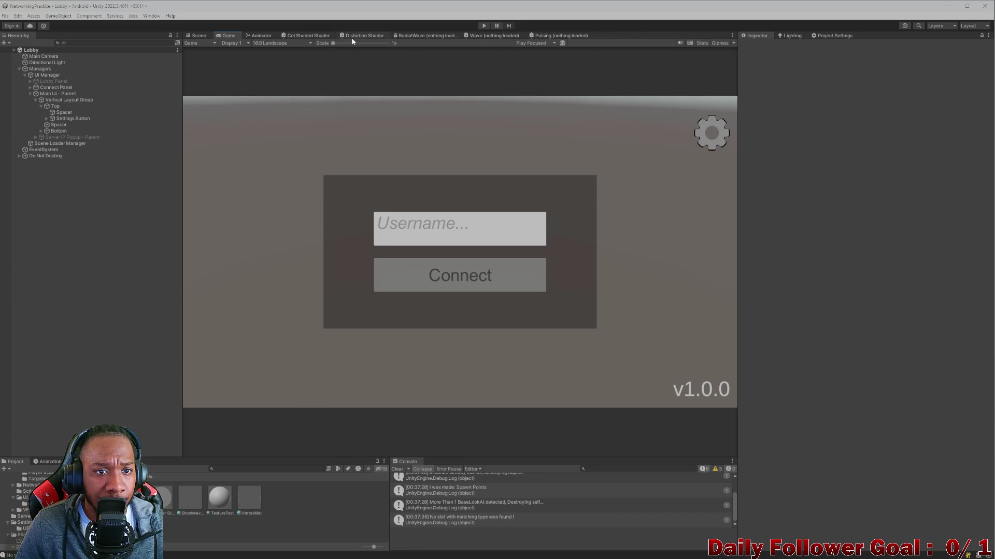
right_click(307, 35)
left_click(323, 46)
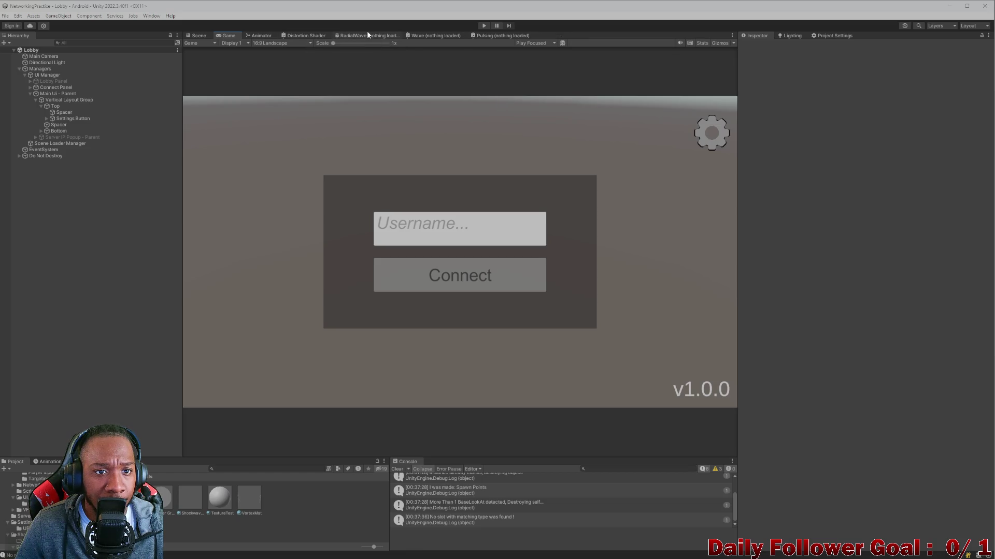
right_click(367, 34)
left_click(396, 45)
right_click(377, 35)
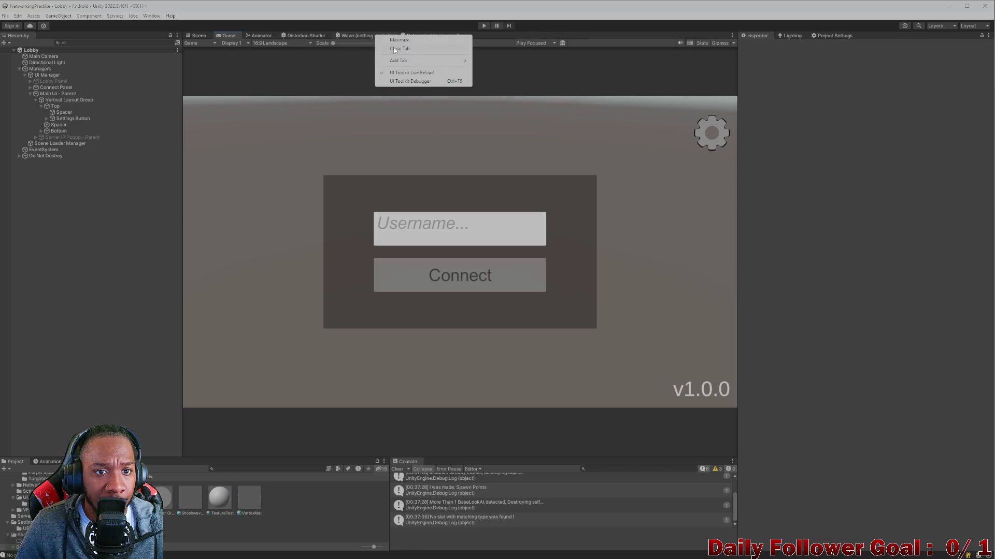
left_click(405, 50)
right_click(378, 36)
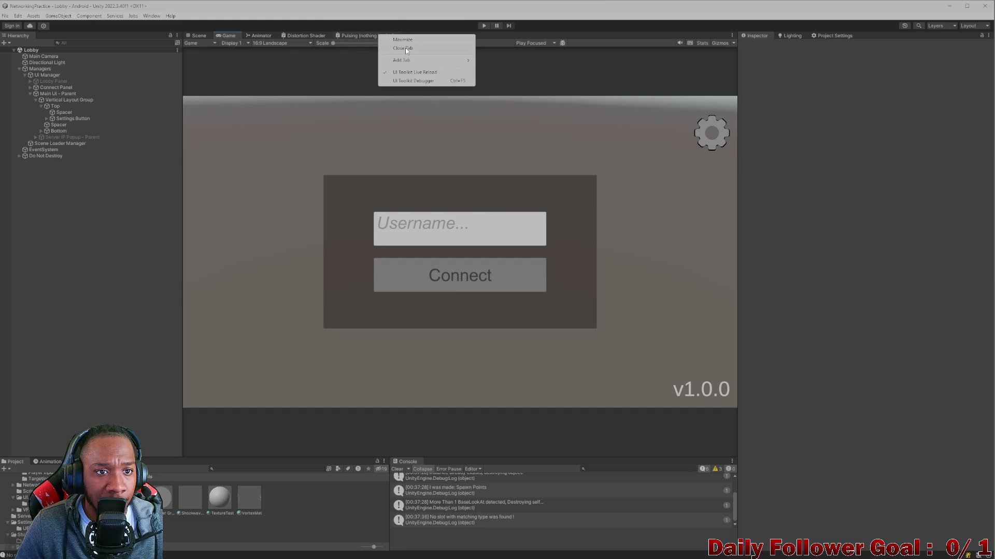
left_click(405, 48)
left_click(305, 34)
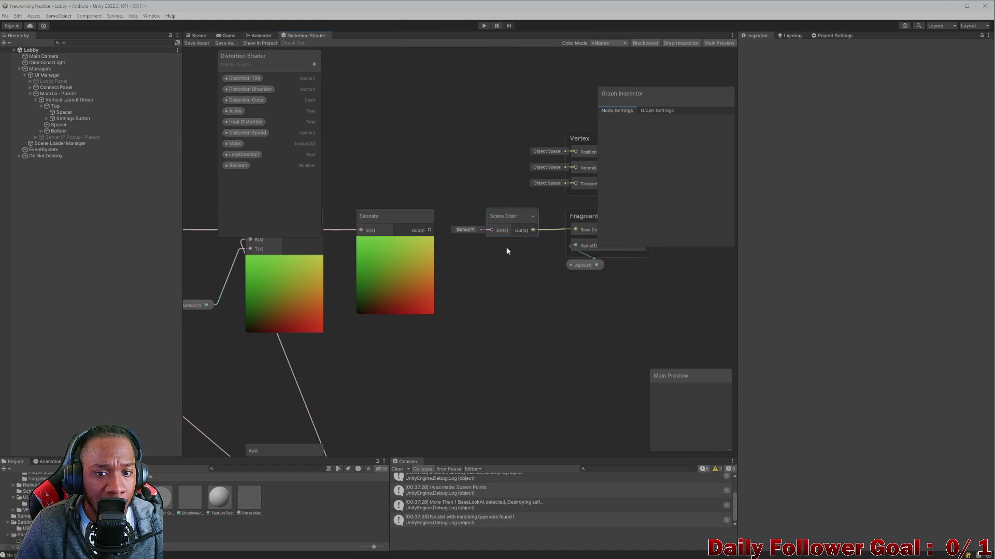
- Back in the Scene view, inspect the Distortion Shader material, then clear the selection
scroll(503, 251, "down", 2)
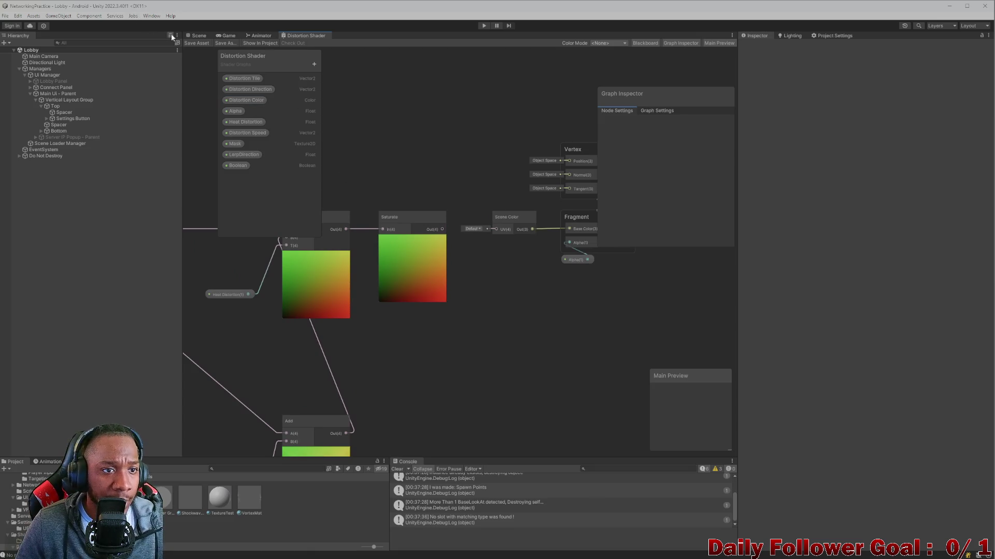
left_click(197, 35)
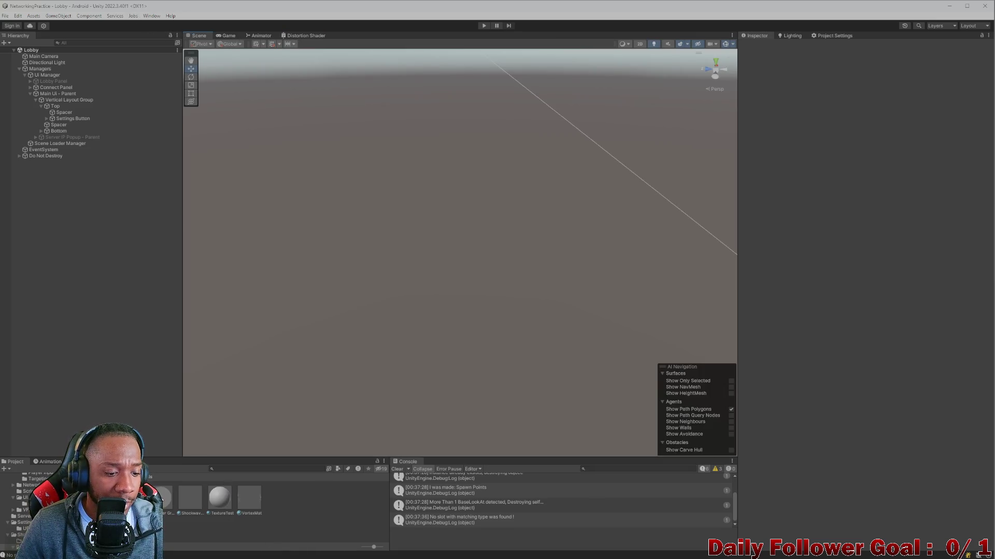
left_click(164, 496)
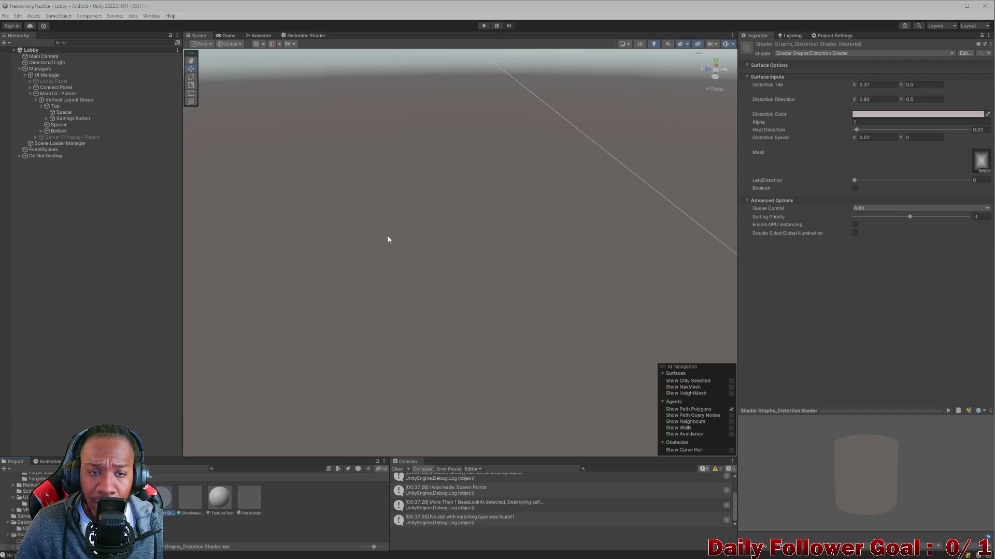
left_click(73, 286)
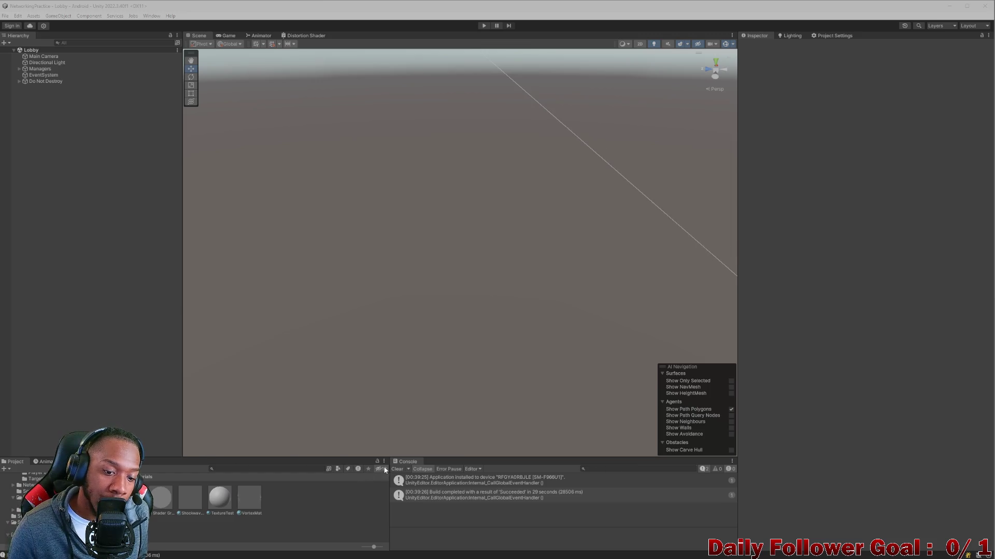
- Clear the build and install messages from the Console
left_click(396, 469)
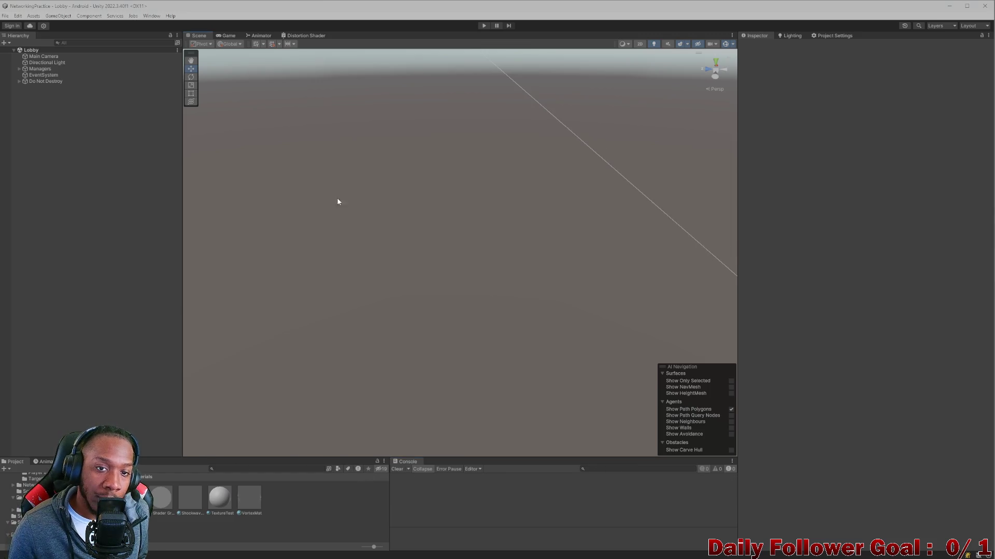
- Run the game, connect with a test username, pick the second character, and view the combat in Scene view
left_click(484, 26)
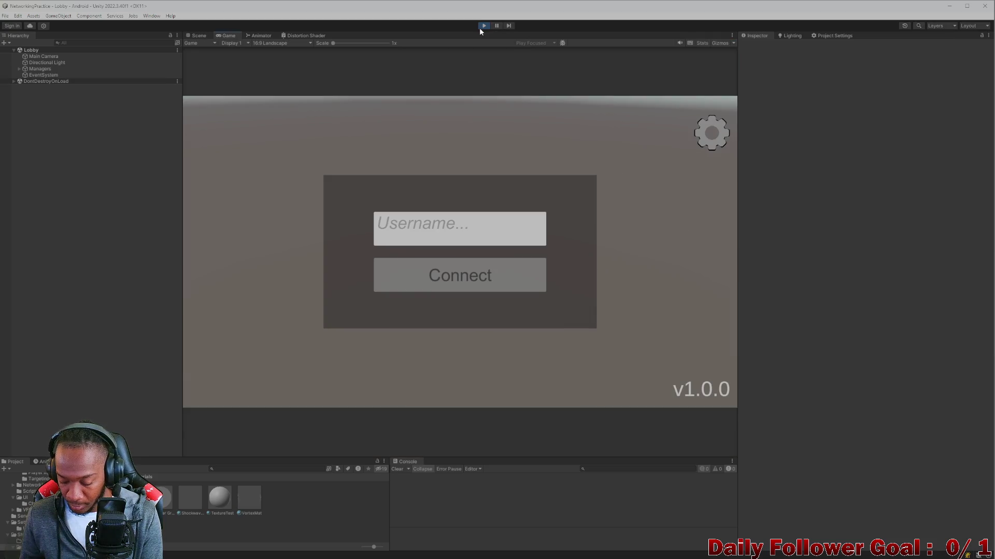
left_click(436, 229)
type("asdf")
left_click(436, 278)
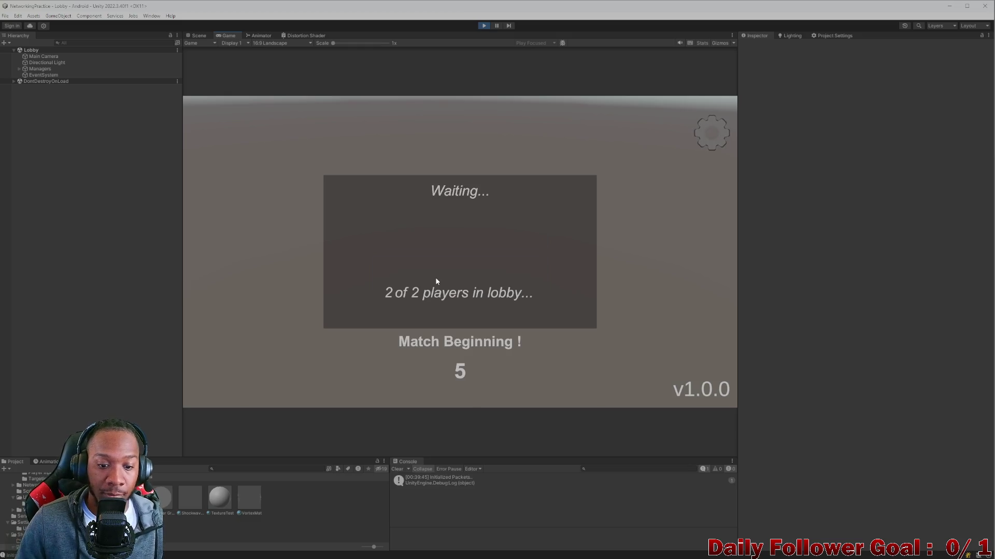
left_click(397, 469)
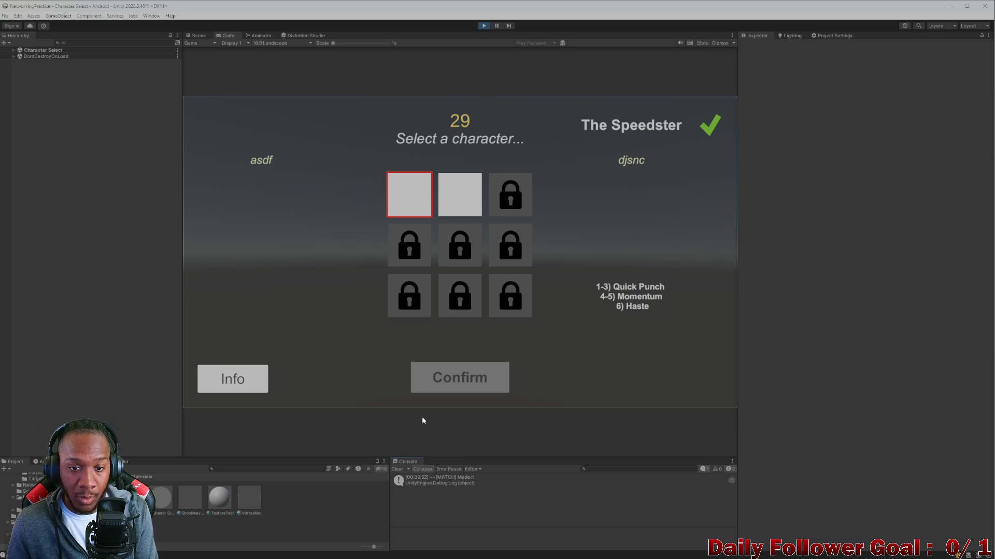
left_click(455, 210)
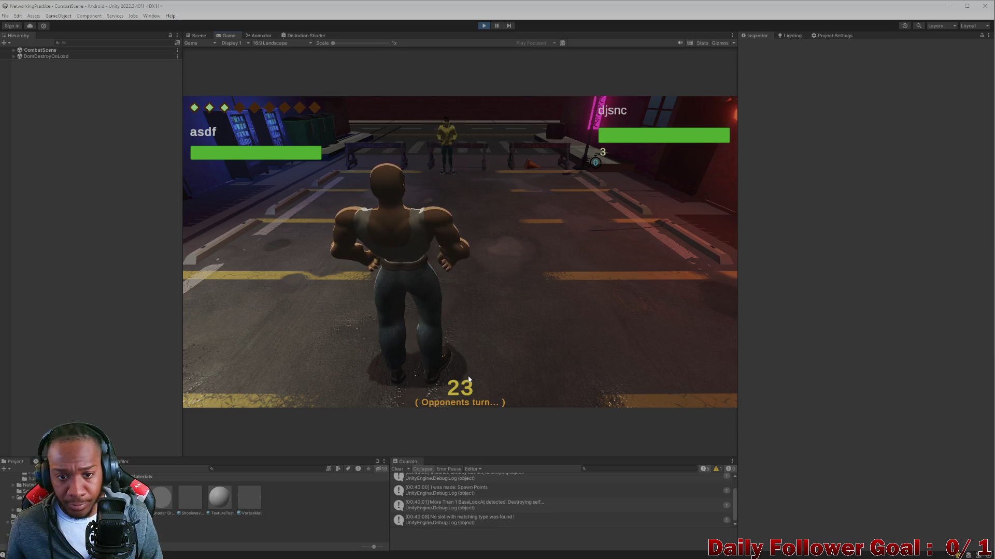
left_click(196, 35)
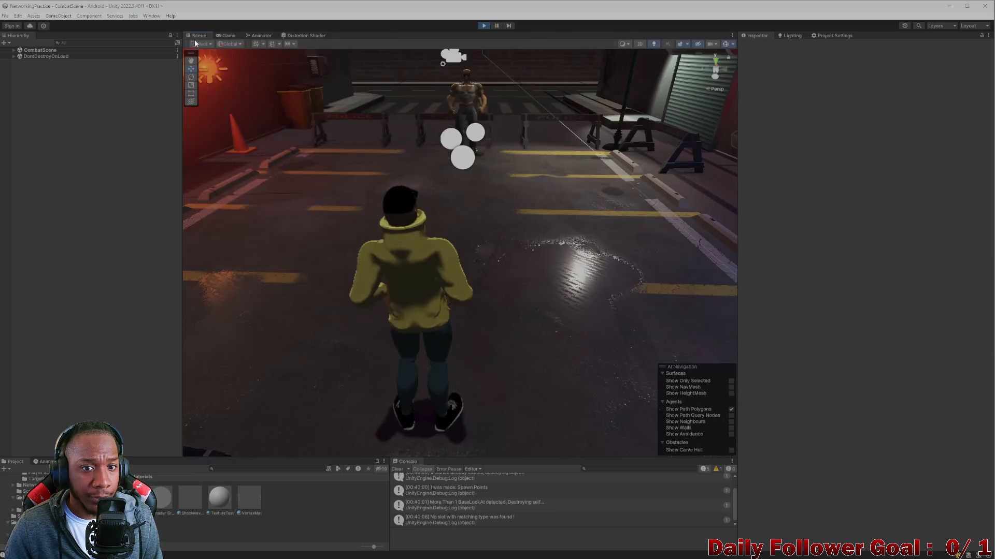
- Orbit around the arena, select the Momentum Distortion Cube, then stop Play mode
scroll(441, 285, "down", 2)
mouse_move(460, 307)
left_mouse_down()
mouse_move(505, 343)
mouse_move(484, 343)
mouse_move(391, 251)
mouse_move(333, 238)
mouse_move(397, 280)
left_mouse_up()
left_click(420, 199)
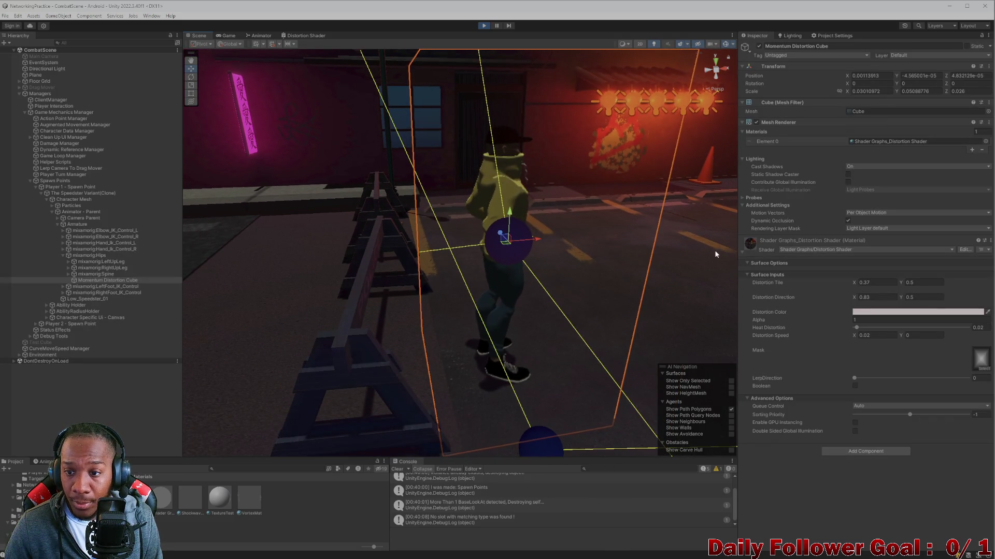
left_click(483, 26)
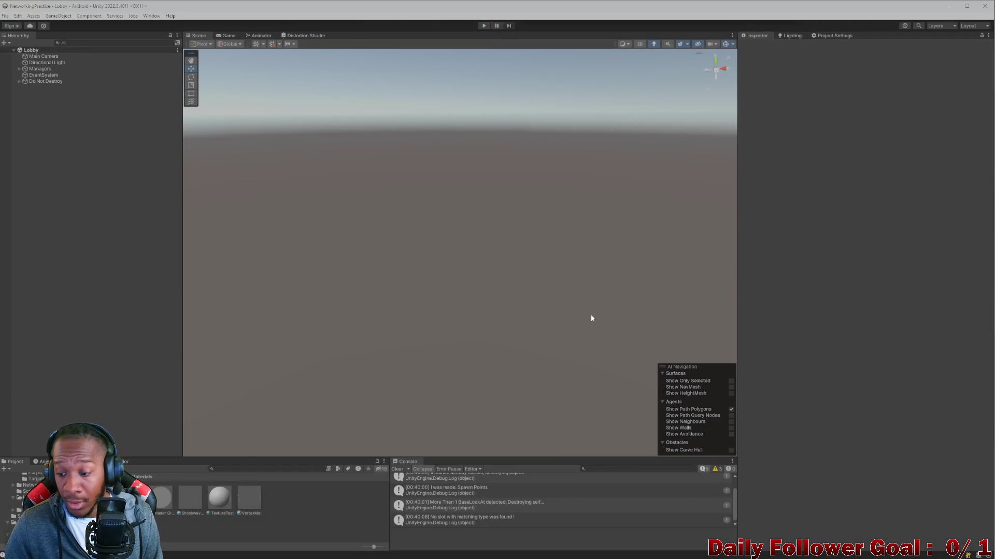
- Return to the ChatGPT conversation in the browser and scroll down
mouse_move(518, 557)
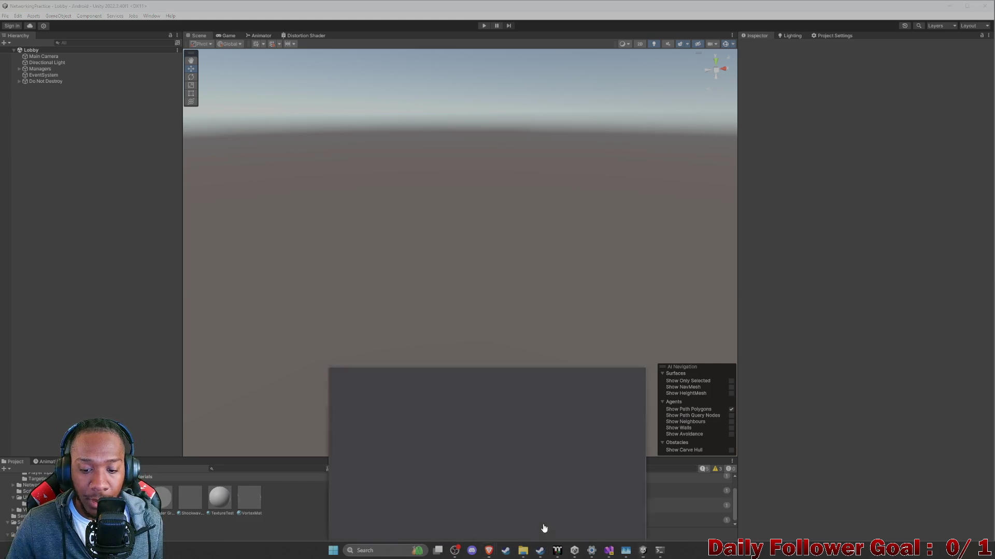
left_click(489, 550)
scroll(397, 184, "down", 3)
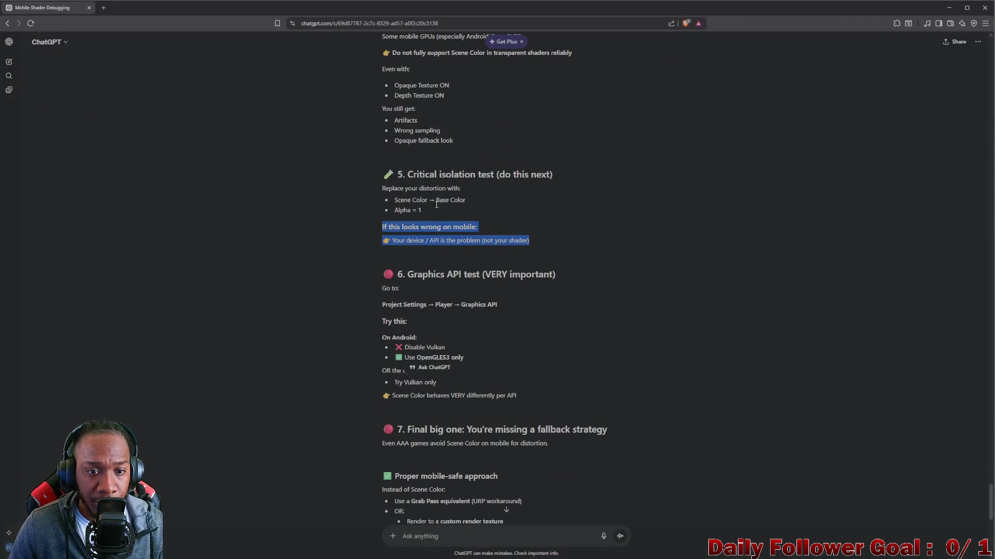
- Copy the Critical isolation test section and send it to ChatGPT as a new message
mouse_move(378, 186)
left_mouse_down()
mouse_move(461, 190)
mouse_move(426, 201)
mouse_move(488, 213)
mouse_move(472, 221)
left_mouse_up()
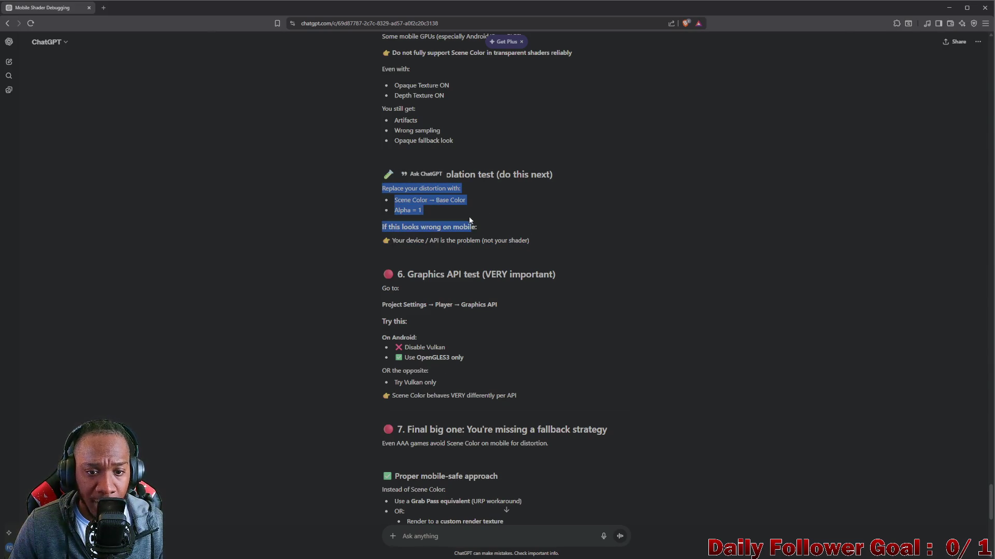
scroll(399, 242, "down", 1)
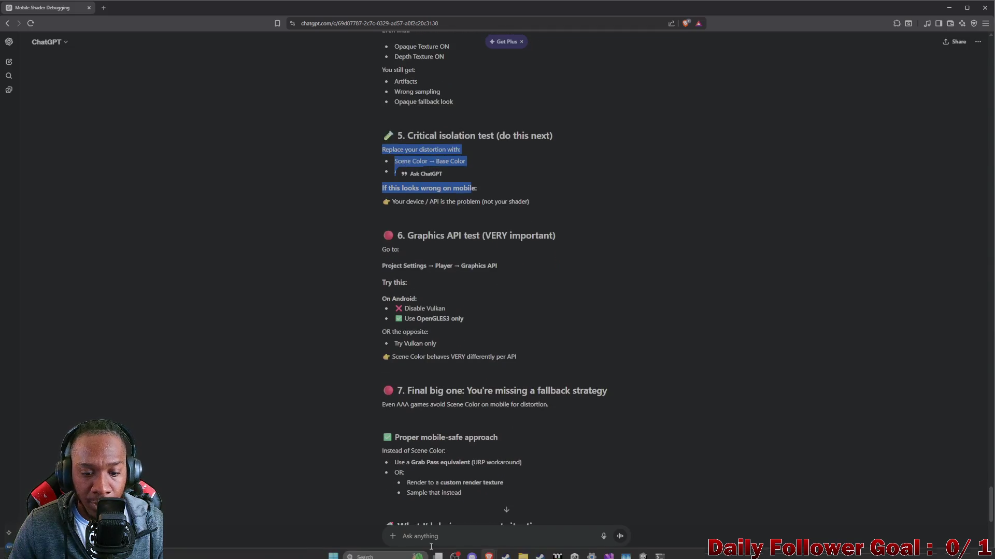
left_click_drag(541, 200, 336, 146)
key("ctrl+c")
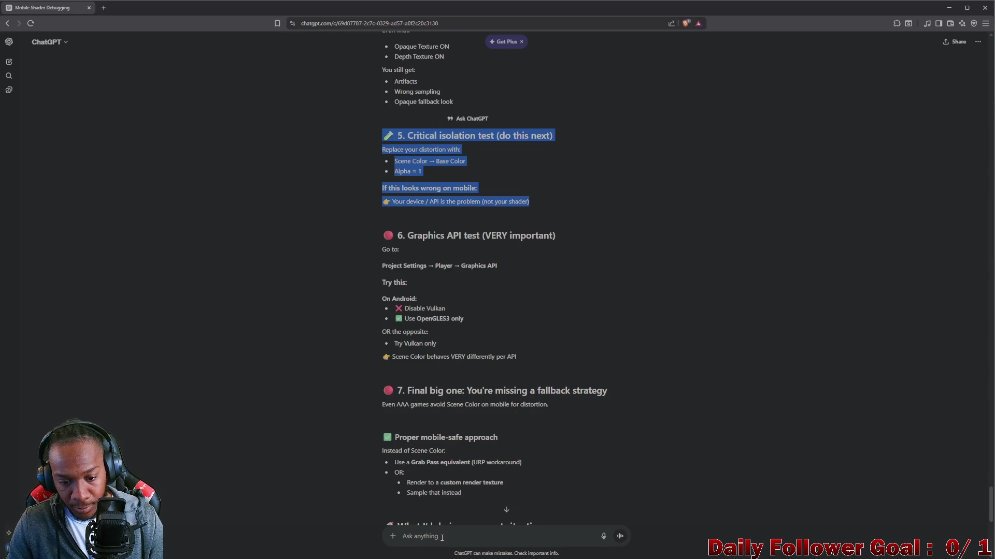
left_click(442, 536)
key("ctrl+v")
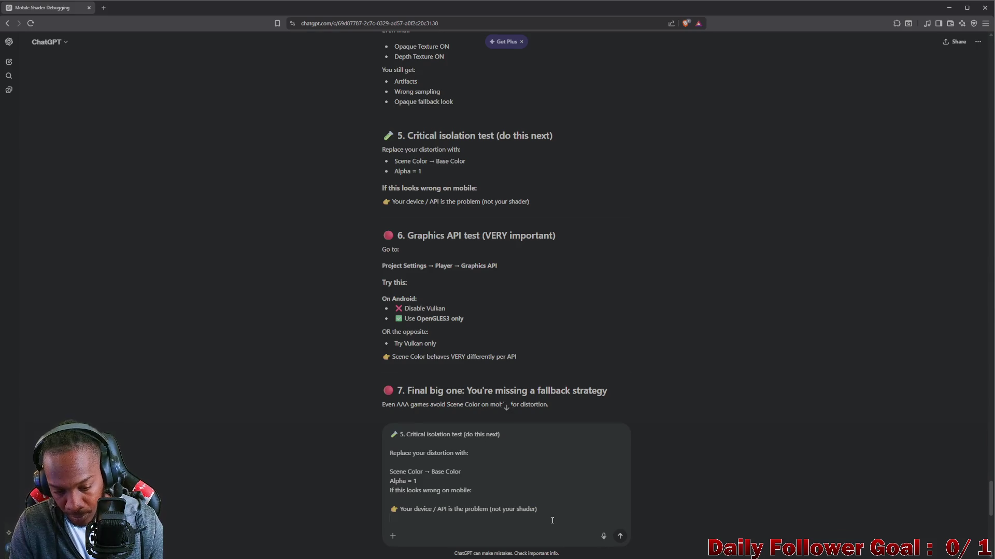
key("Return")
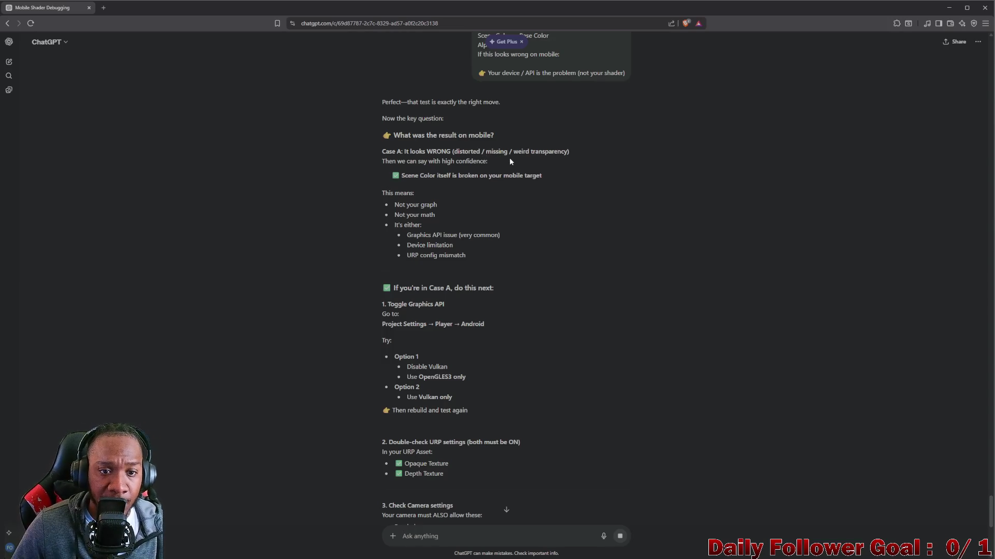
- Read the reply that Scene Color is broken on the mobile target, likely a Graphics API issue
left_click_drag(402, 176, 434, 176)
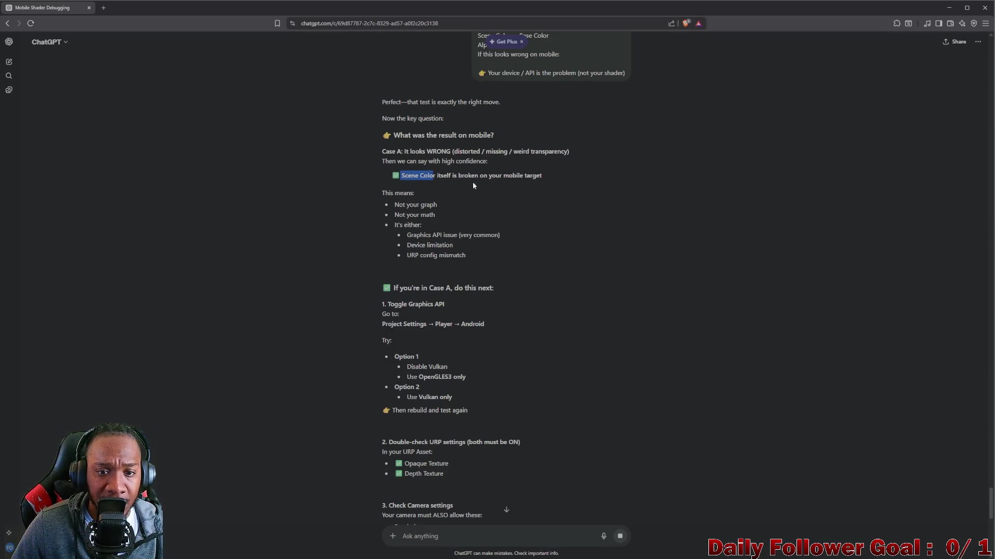
left_click_drag(508, 179, 553, 179)
mouse_move(399, 200)
left_mouse_down()
mouse_move(407, 192)
mouse_move(399, 210)
mouse_move(465, 213)
left_mouse_up()
mouse_move(395, 225)
left_mouse_down()
mouse_move(413, 236)
mouse_move(500, 235)
left_mouse_up()
mouse_move(414, 243)
left_mouse_down()
mouse_move(419, 268)
mouse_move(514, 256)
left_mouse_up()
scroll(372, 237, "down", 2)
left_click(375, 209)
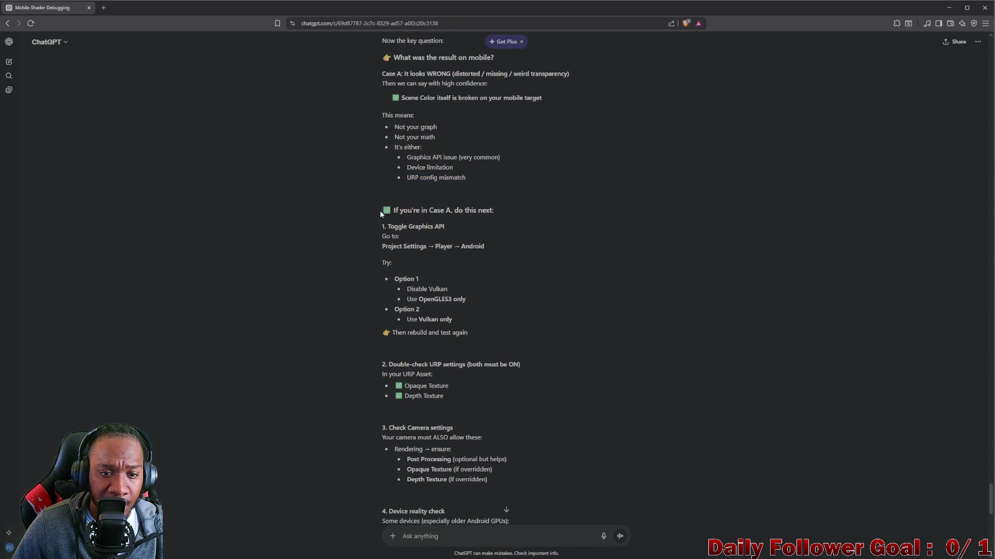
- Review the Case A advice to toggle the Graphics API options, then return to Unity
mouse_move(395, 210)
left_mouse_down()
mouse_move(521, 217)
mouse_move(496, 214)
left_mouse_up()
mouse_move(387, 227)
left_mouse_down()
mouse_move(458, 227)
mouse_move(381, 234)
mouse_move(438, 252)
left_mouse_up()
left_click_drag(528, 269, 527, 269)
left_click_drag(393, 278, 487, 309)
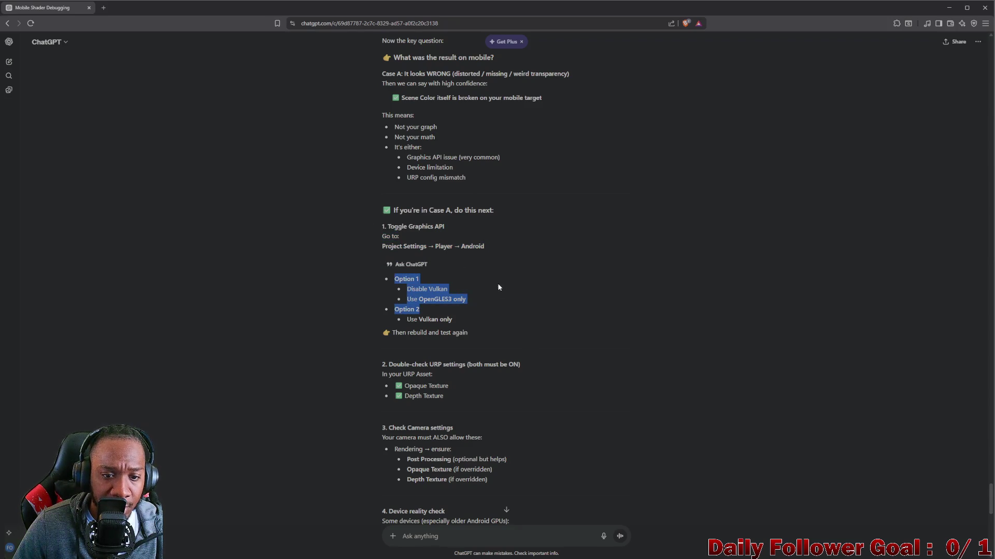
left_click(949, 9)
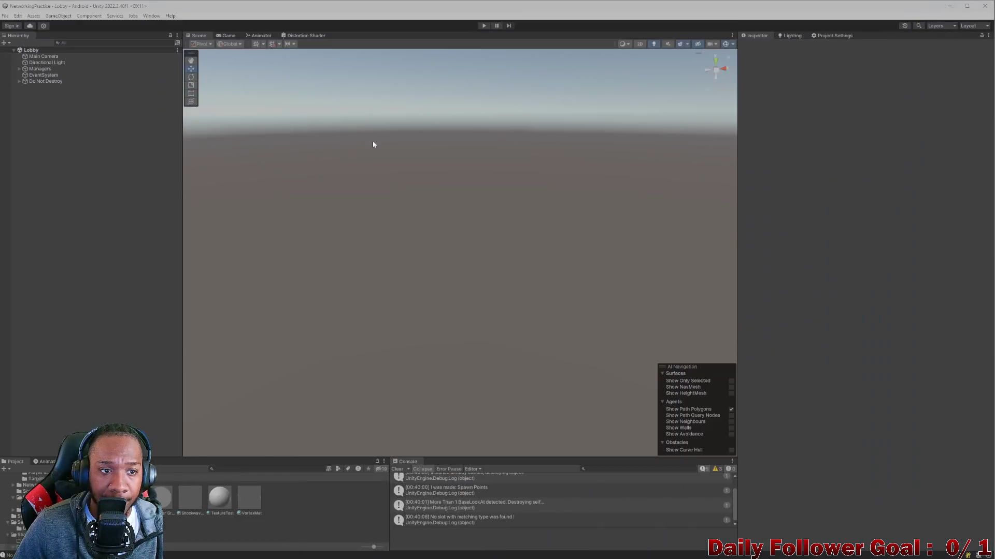
- Open the Player page of Project Settings, glancing at ChatGPT before returning to Unity
left_click(5, 16)
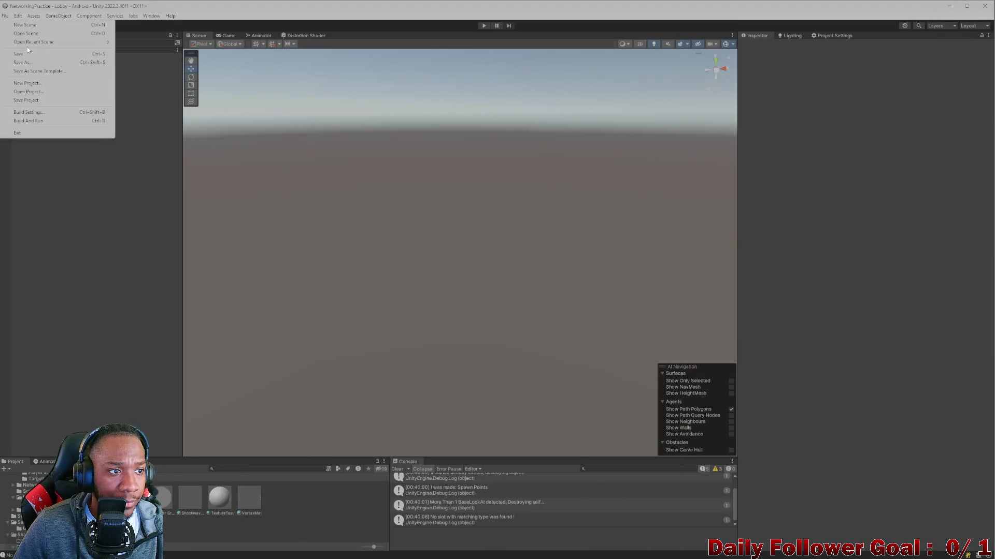
left_click(823, 35)
mouse_move(631, 549)
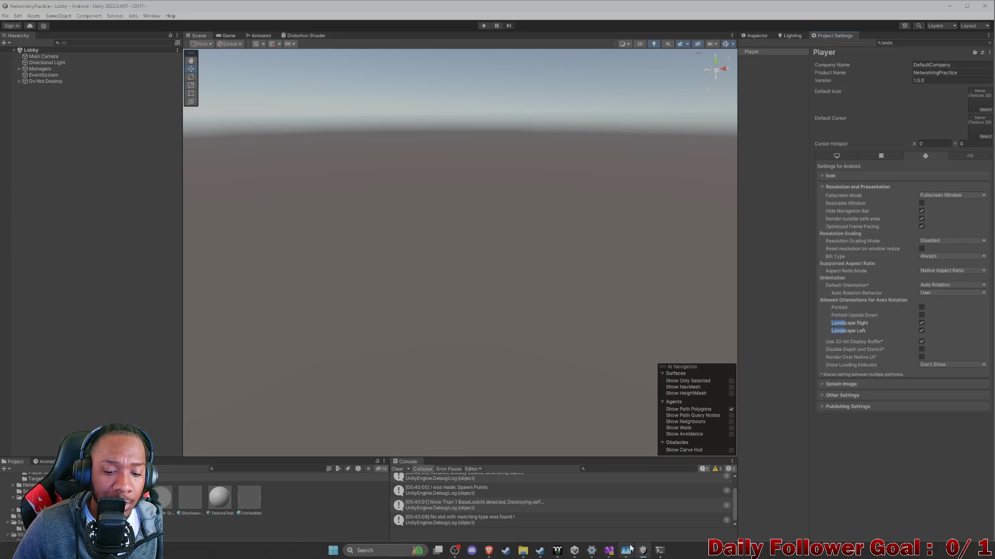
mouse_move(489, 550)
left_click(533, 518)
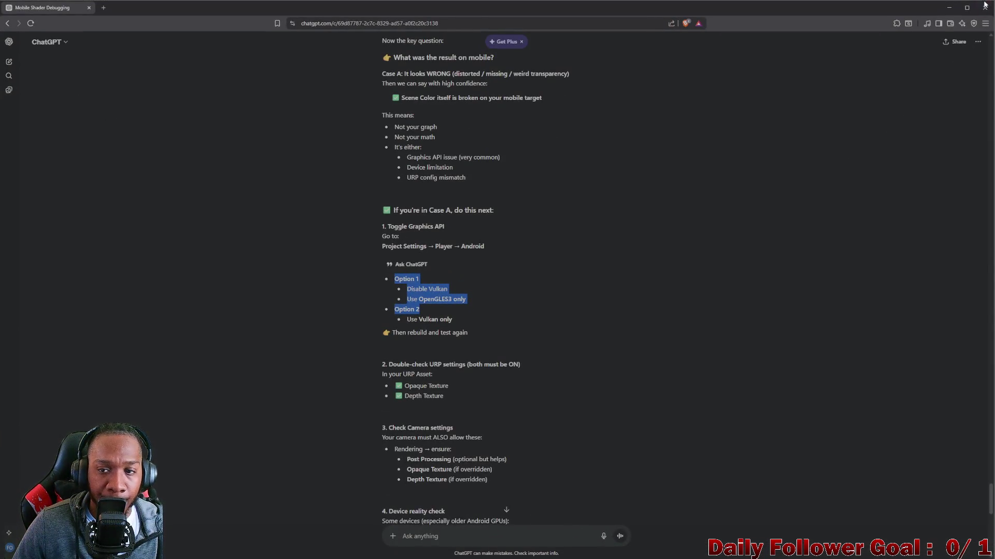
left_click(949, 7)
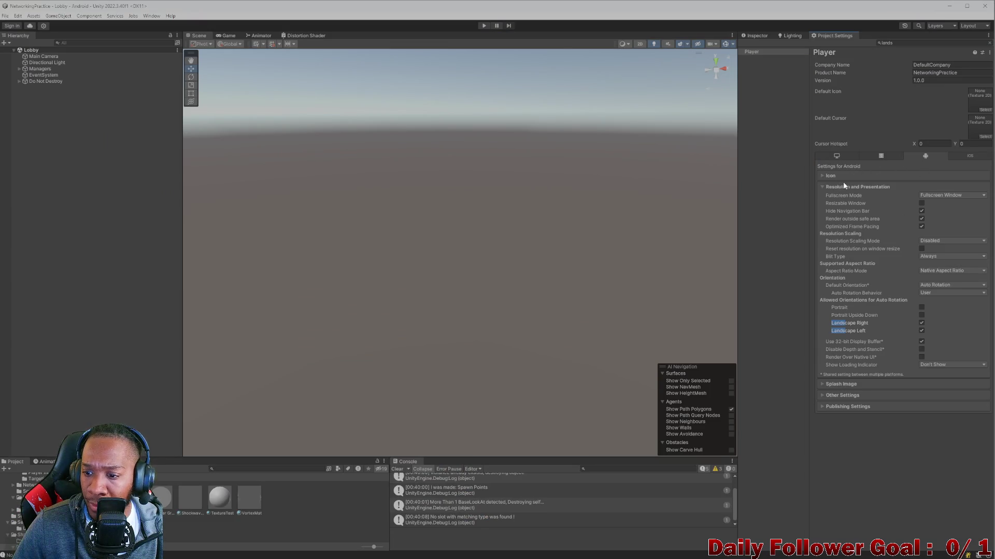
- Filter Player settings for 'vulk' and expand Publishing Settings and Other Settings
left_click(913, 44)
key("BackSpace")
type("vulk")
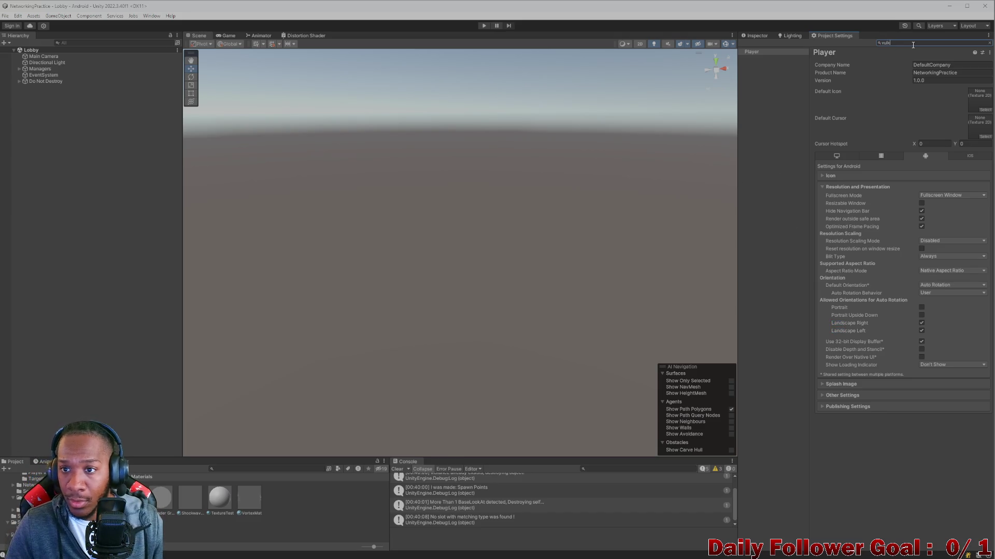
left_click(845, 406)
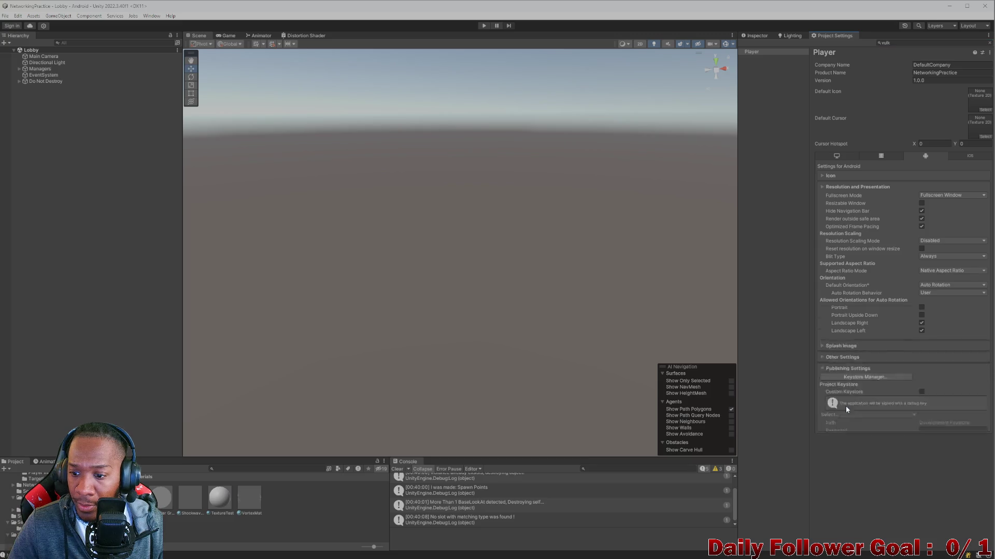
left_click(829, 208)
scroll(872, 268, "down", 10)
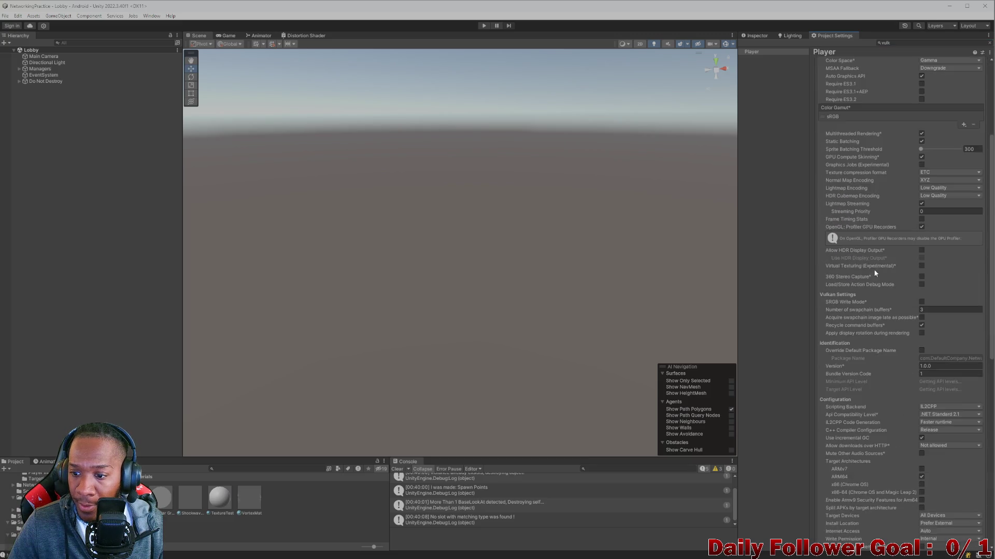
scroll(891, 306, "down", 4)
scroll(850, 238, "up", 5)
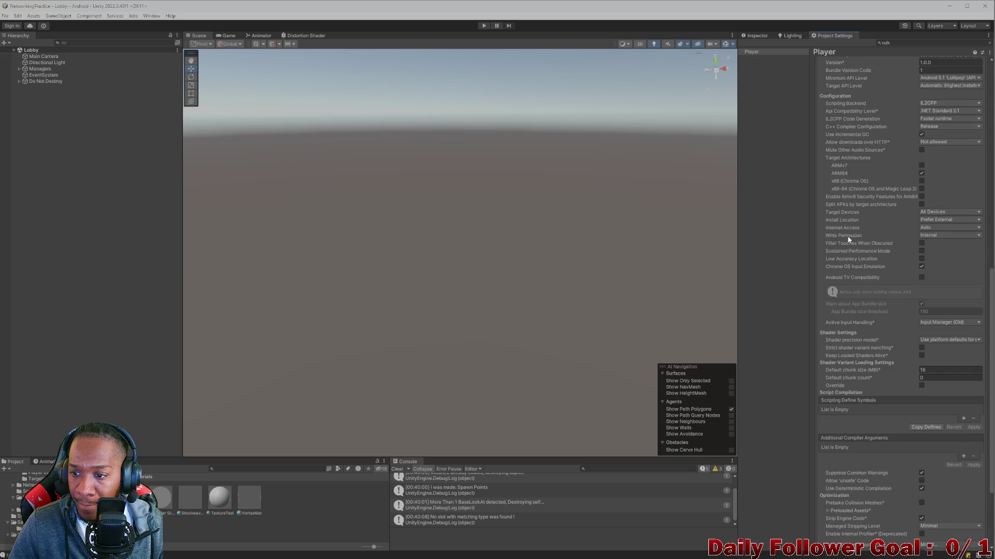
scroll(842, 223, "up", 10)
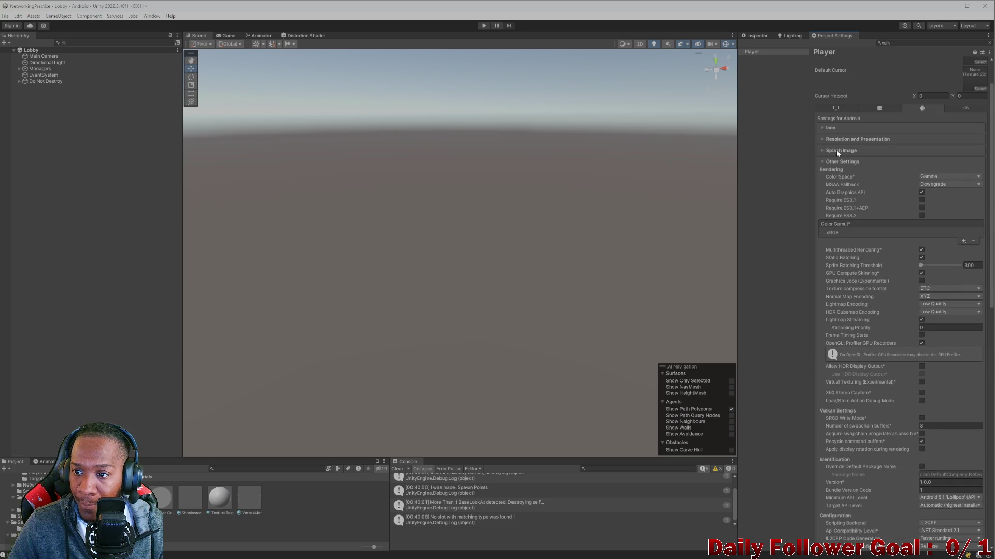
- Expand Android Resolution and Presentation, then clear the 'vulk' search filter
left_click(839, 138)
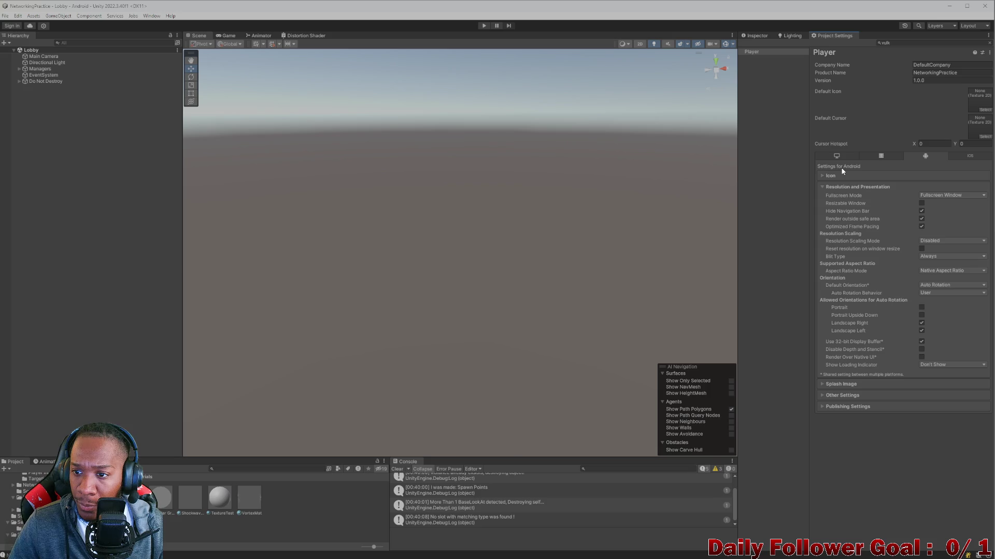
left_click(841, 185)
left_click(847, 205)
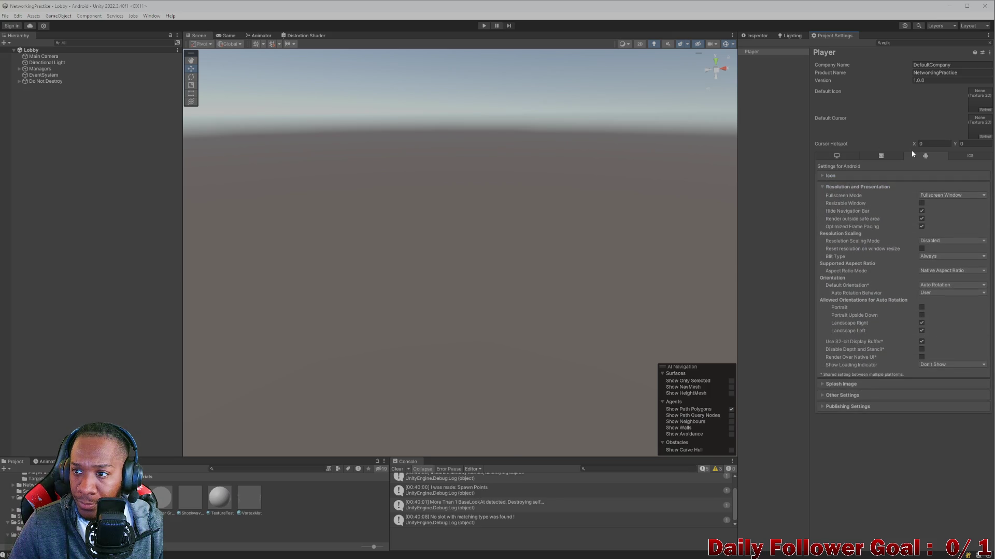
left_click(990, 44)
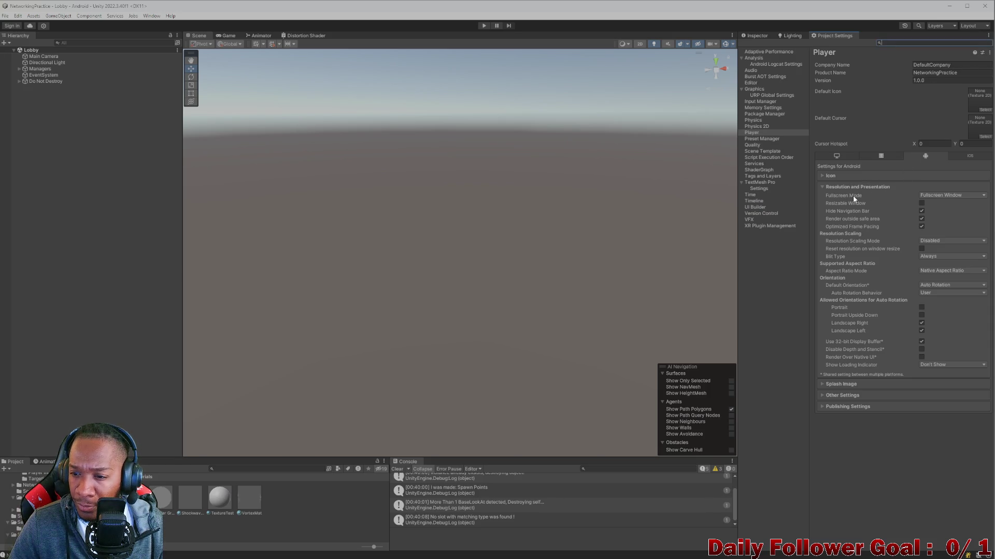
mouse_move(497, 558)
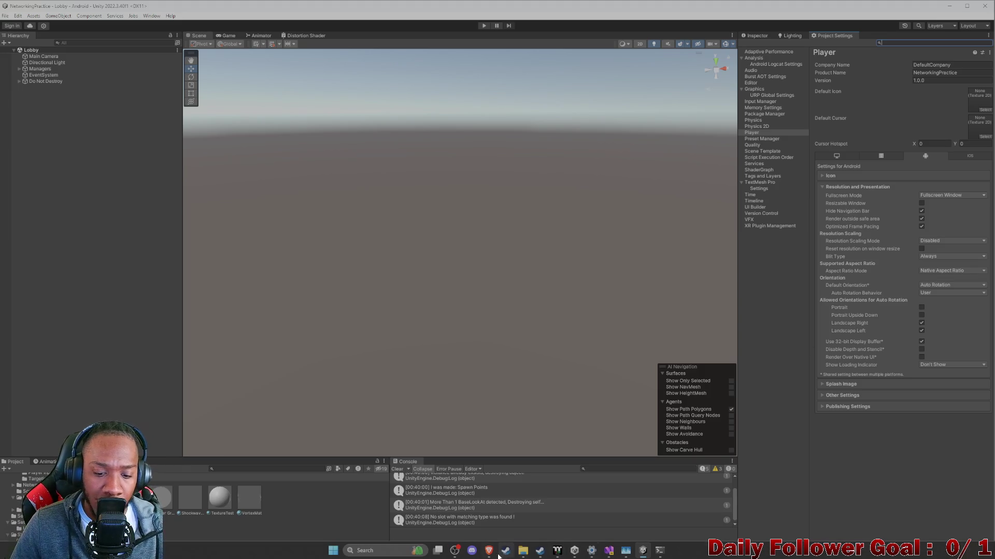
left_click(544, 509)
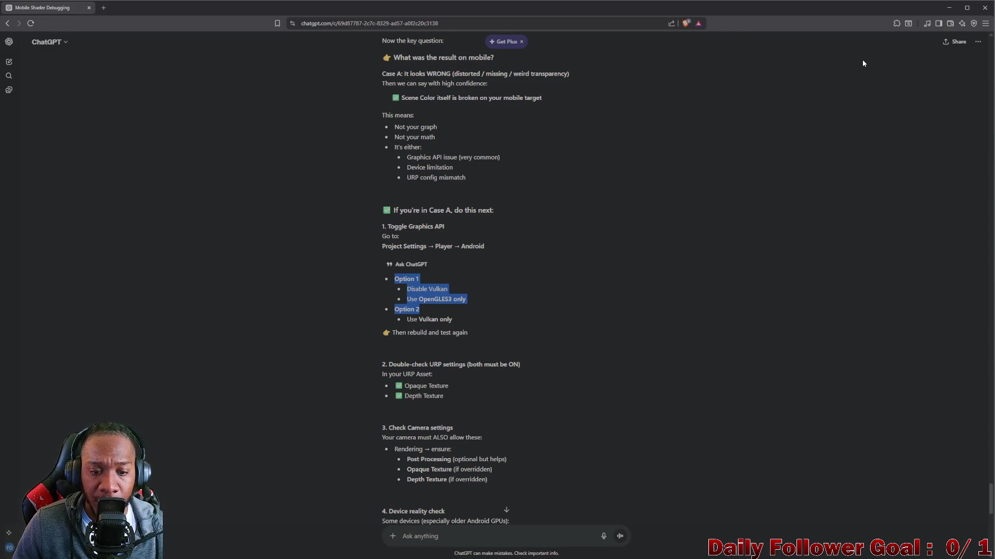
key("alt+Tab")
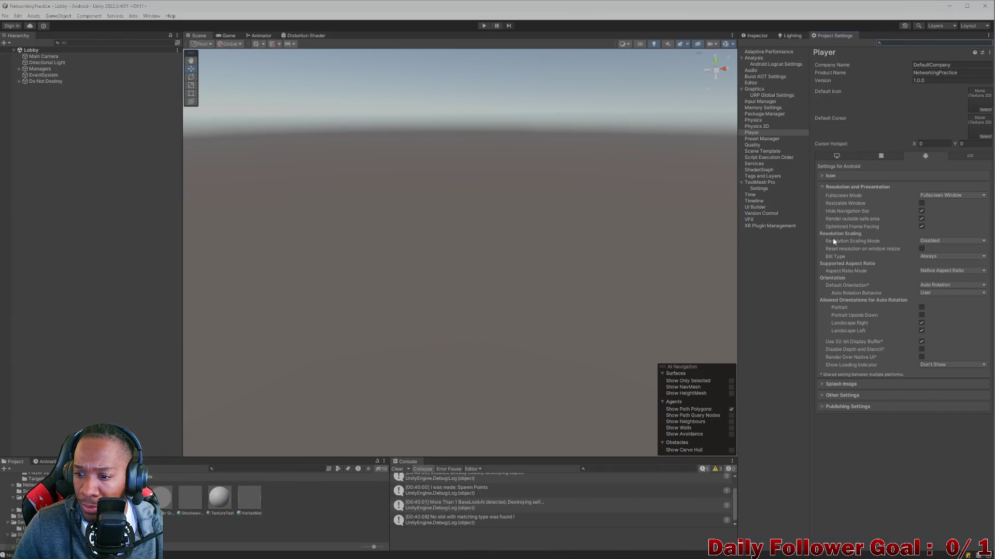
- Expand the Android Splash Image and Other Settings sections
left_click(839, 383)
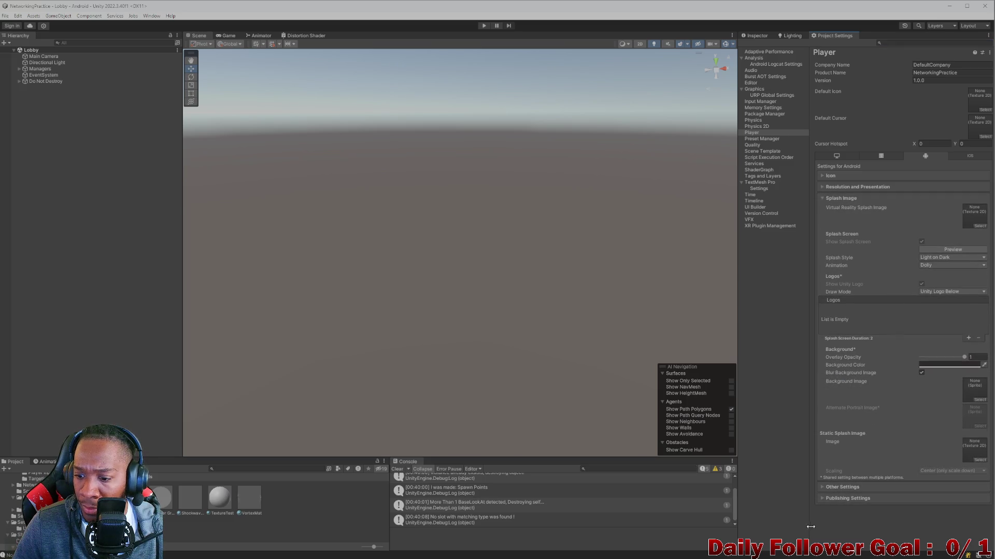
left_click(843, 488)
scroll(837, 386, "down", 3)
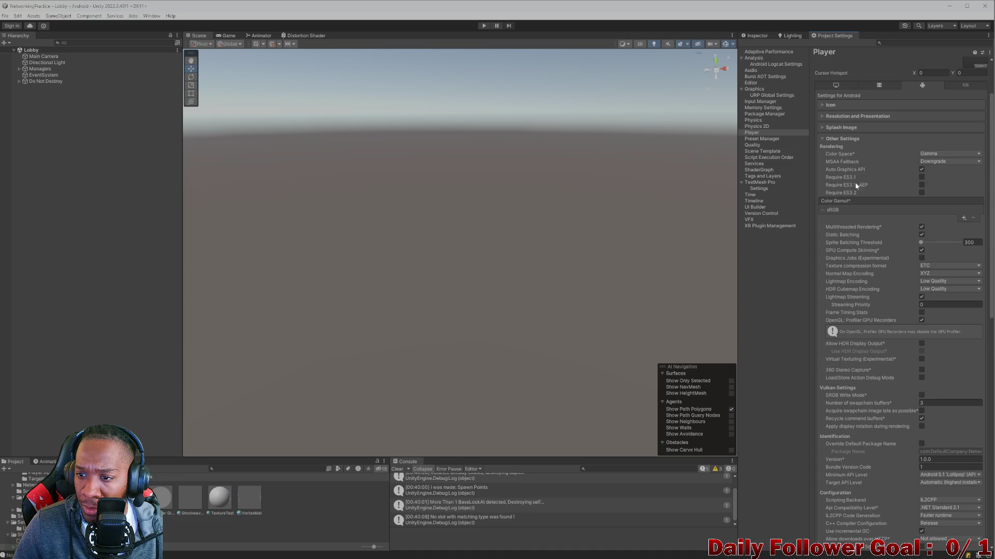
- Leave MSAA Fallback on Downgrade and review Auto Graphics API, Gamma color space and IL2CPP ARM64
left_click(931, 161)
left_click(892, 154)
left_click(923, 162)
left_click(853, 160)
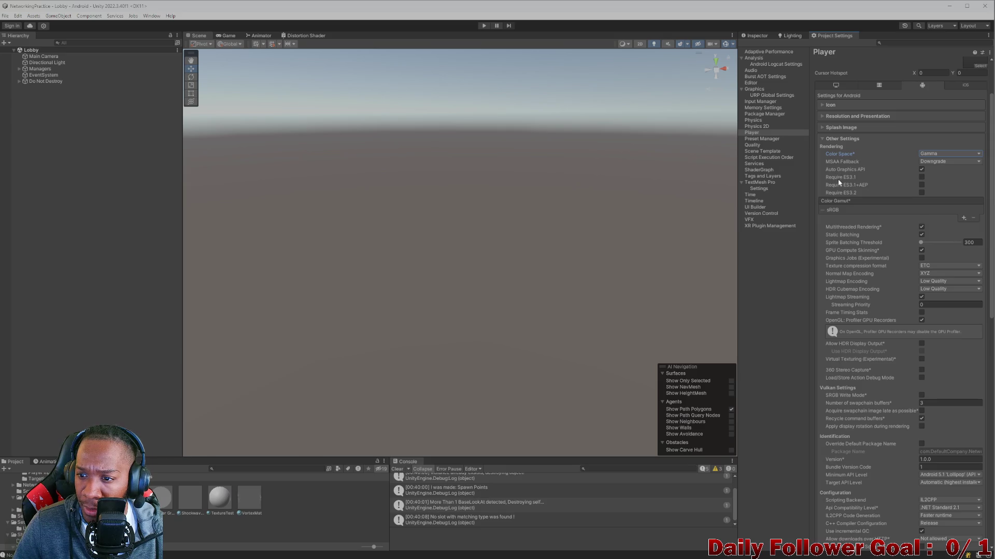
scroll(840, 198, "down", 2)
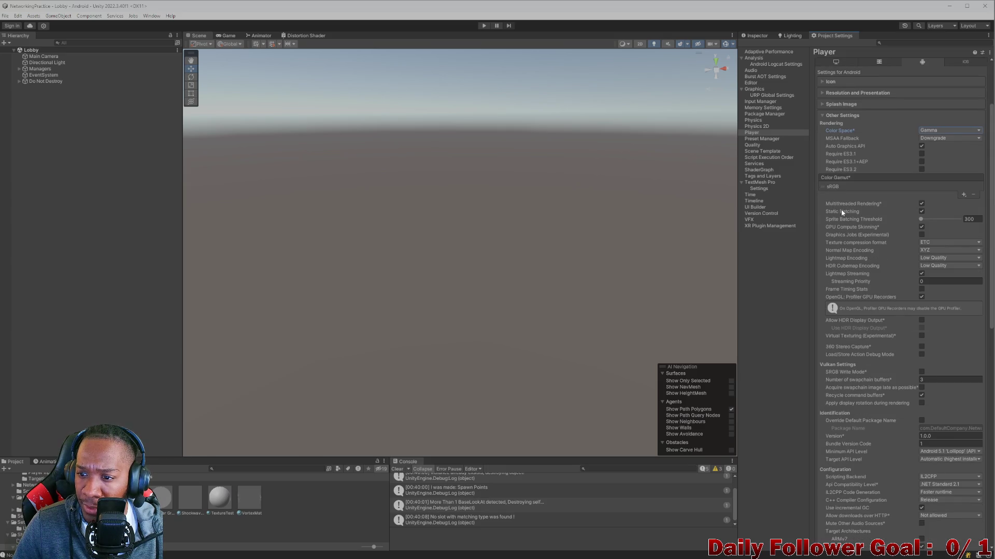
mouse_move(843, 230)
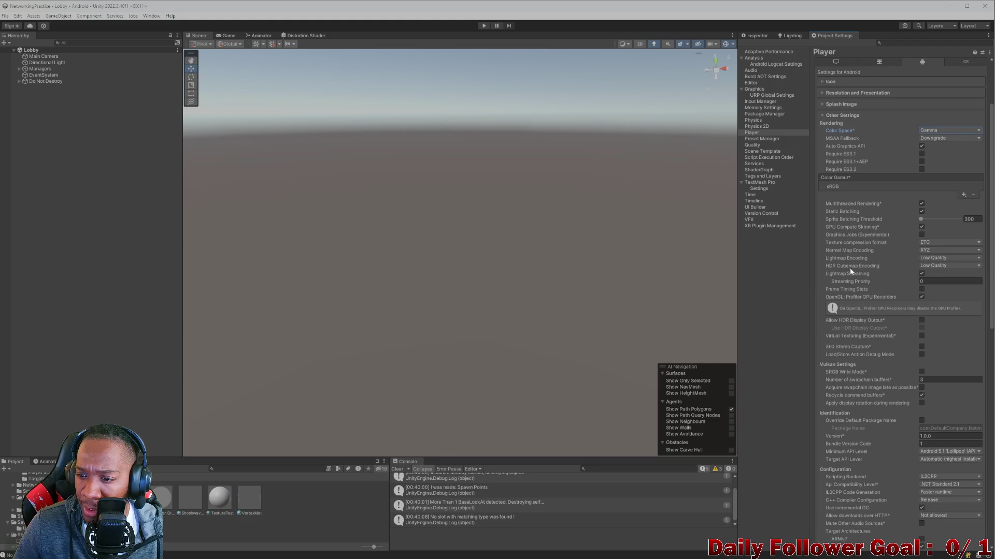
scroll(875, 284, "down", 1)
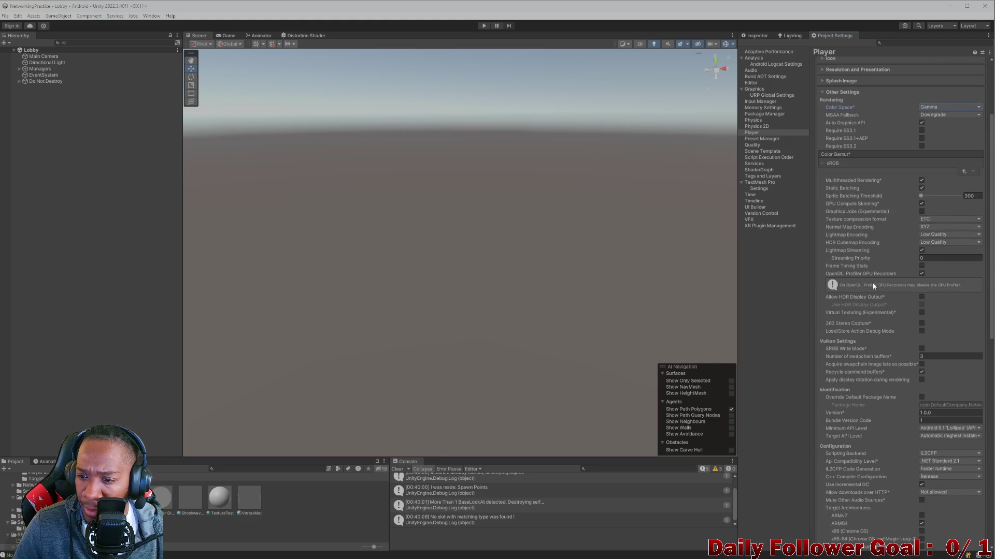
scroll(847, 265, "down", 2)
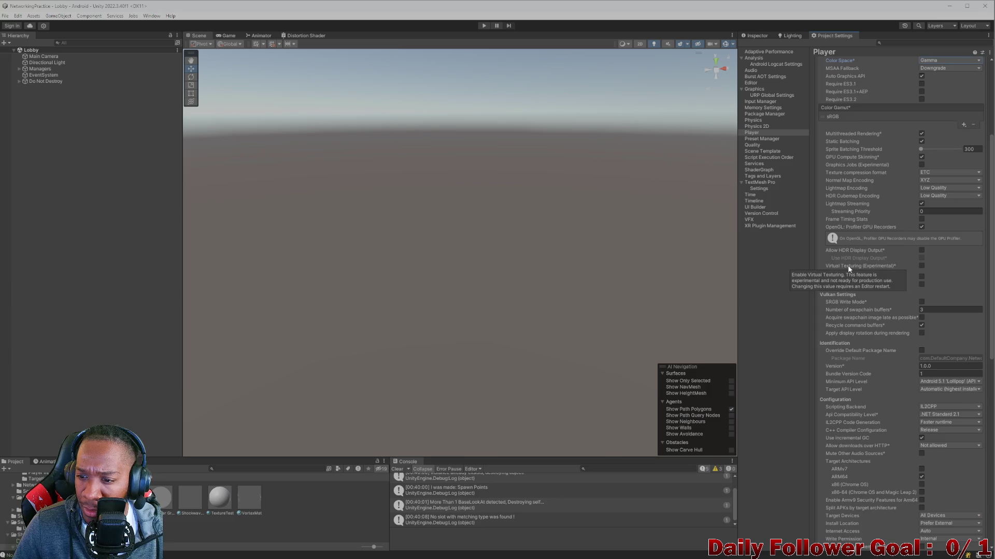
scroll(844, 236, "down", 1)
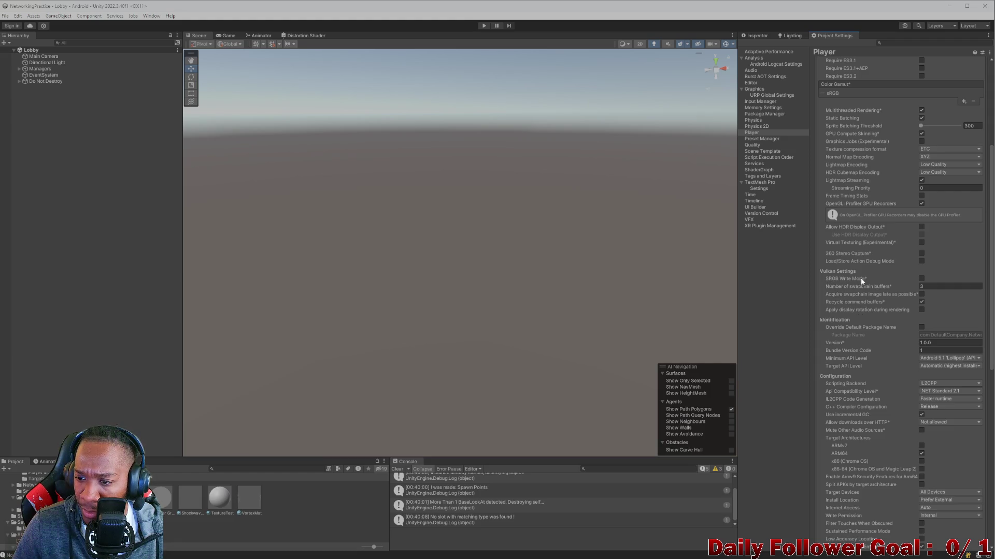
mouse_move(841, 280)
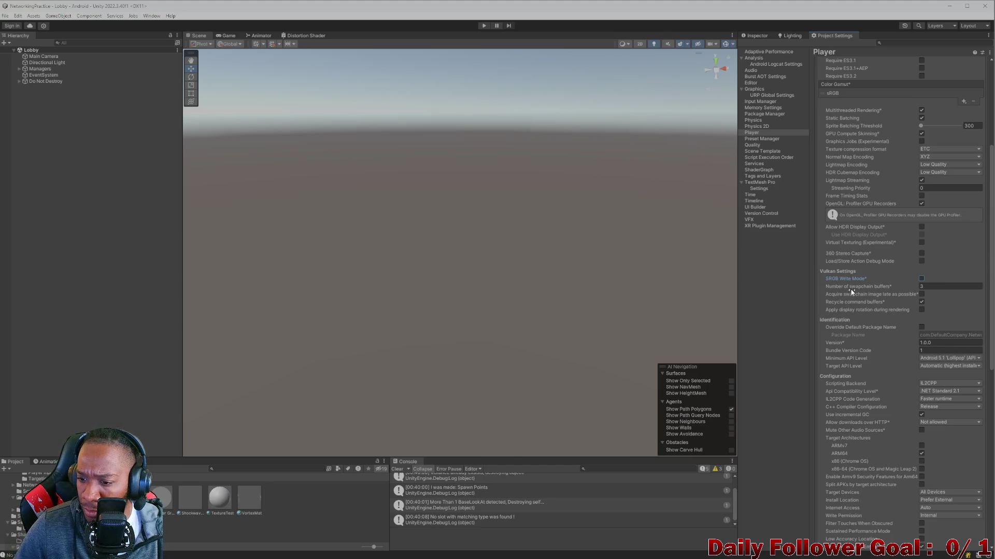
scroll(862, 304, "down", 2)
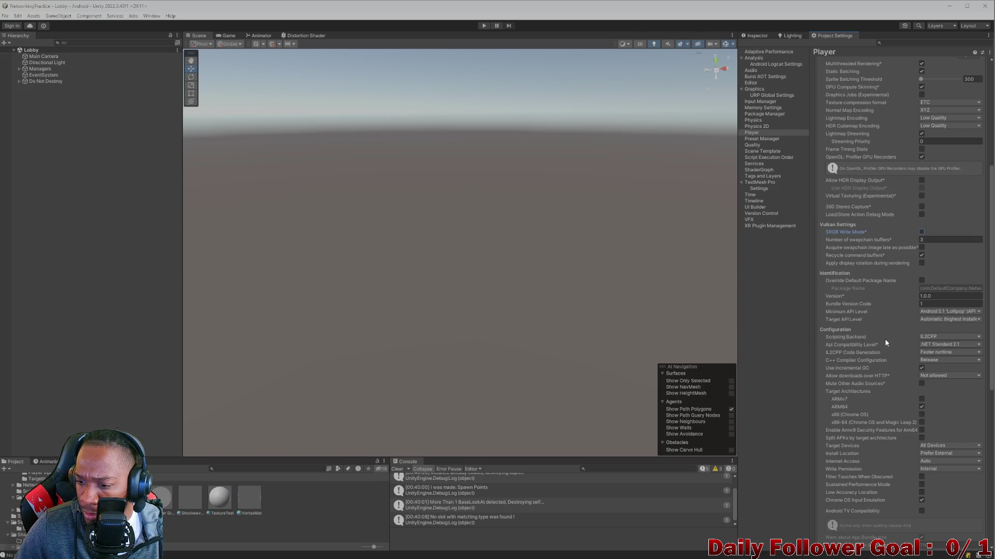
scroll(843, 353, "down", 2)
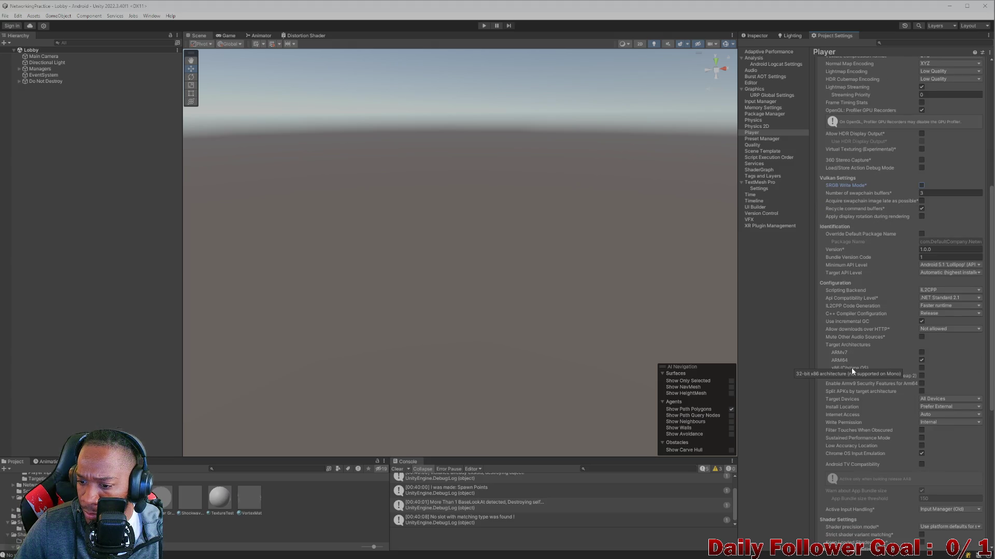
scroll(855, 380, "down", 1)
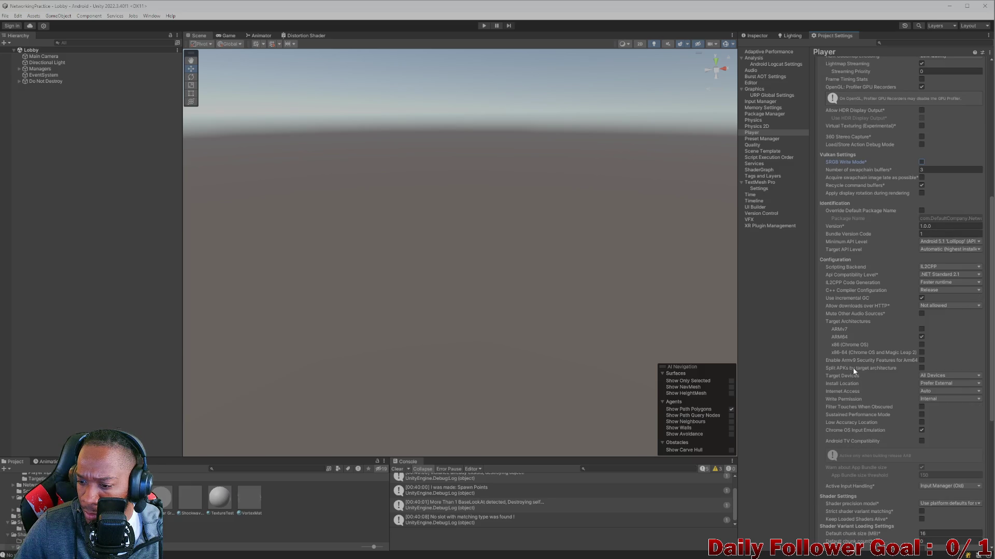
scroll(854, 372, "down", 3)
scroll(874, 404, "down", 2)
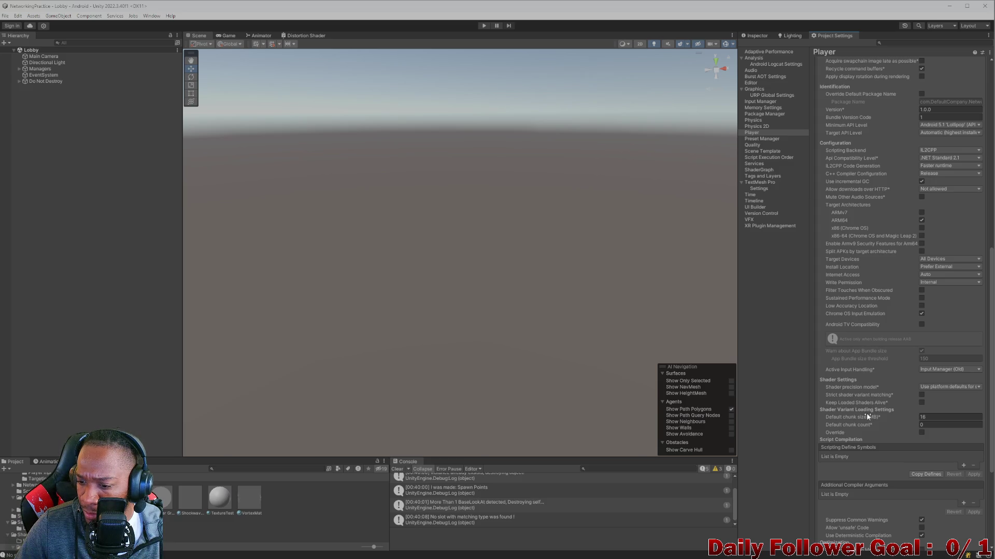
scroll(872, 403, "down", 5)
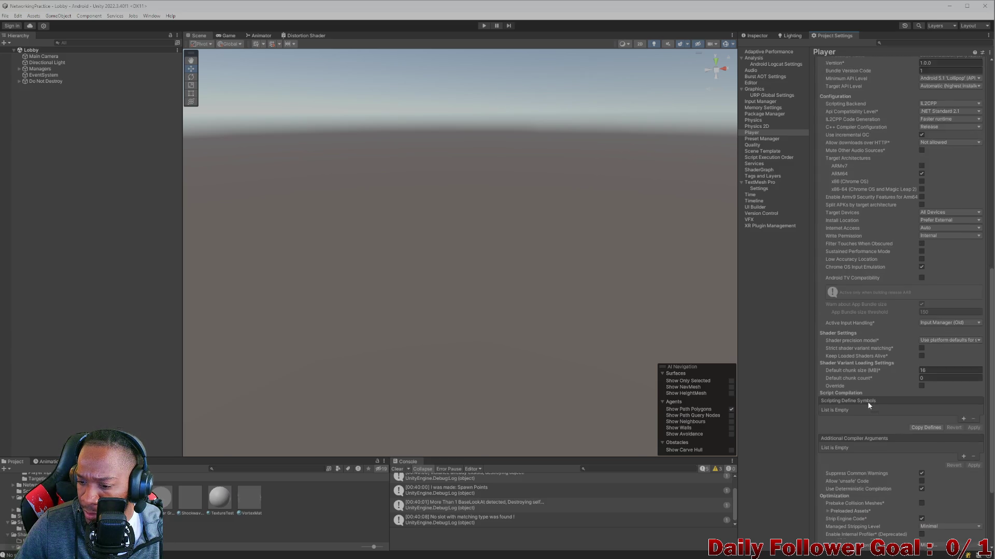
scroll(867, 404, "down", 2)
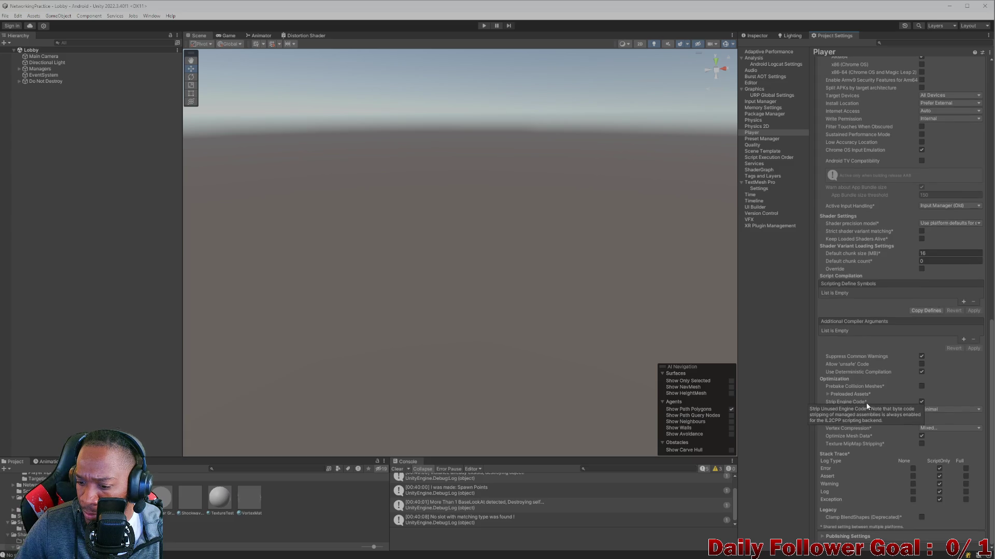
left_click(846, 537)
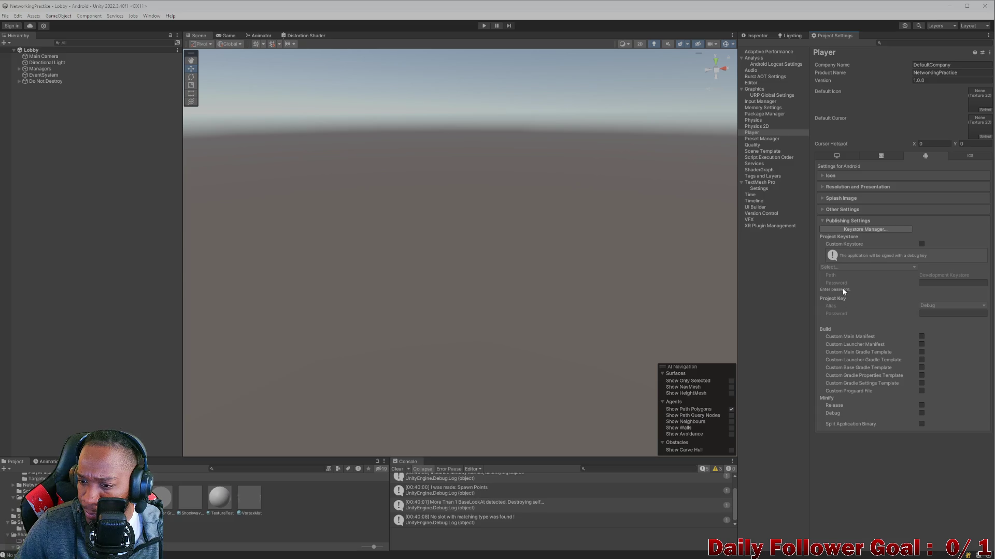
left_click(849, 209)
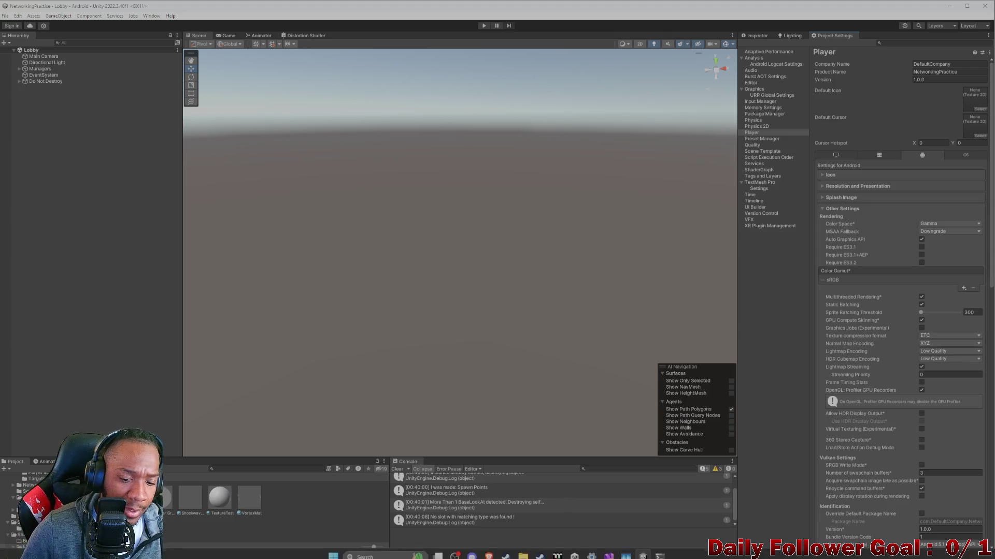
mouse_move(489, 550)
left_click(520, 528)
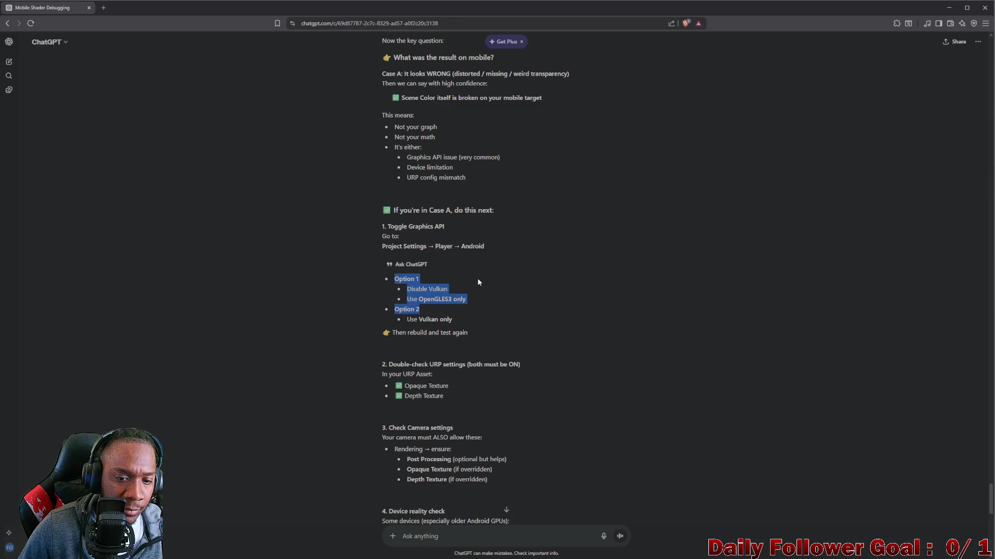
- Highlight ChatGPT's 'Check Camera settings' section, then return to Unity's project asset search
scroll(449, 346, "down", 1)
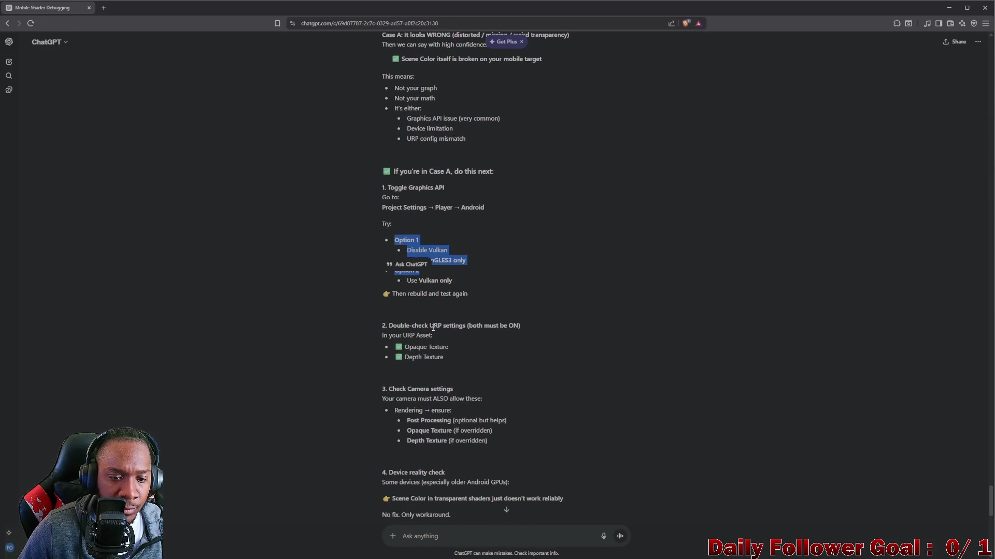
scroll(429, 334, "down", 1)
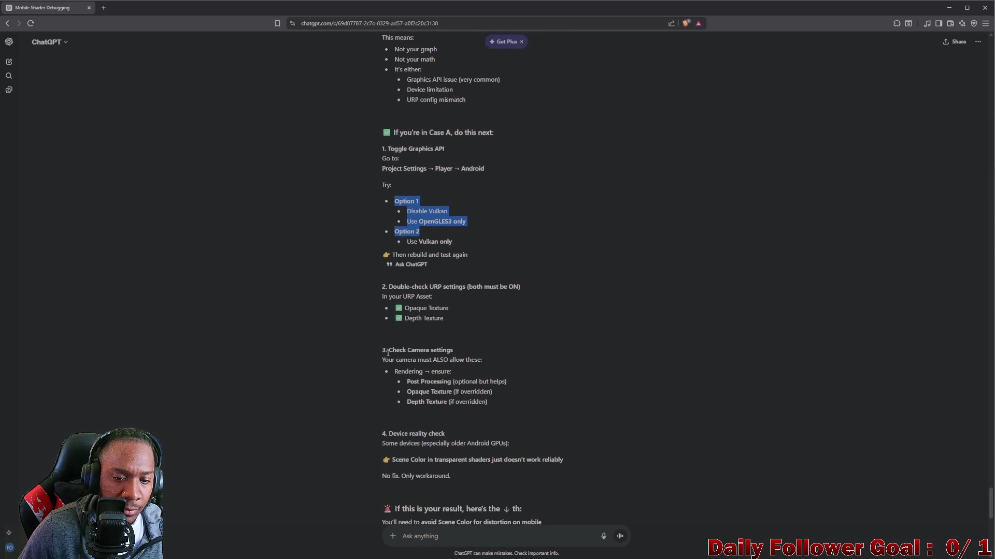
mouse_move(388, 351)
left_mouse_down()
mouse_move(478, 365)
mouse_move(405, 361)
mouse_move(437, 361)
mouse_move(407, 371)
mouse_move(454, 363)
mouse_move(427, 369)
mouse_move(443, 382)
mouse_move(521, 385)
mouse_move(464, 395)
mouse_move(496, 402)
left_mouse_up()
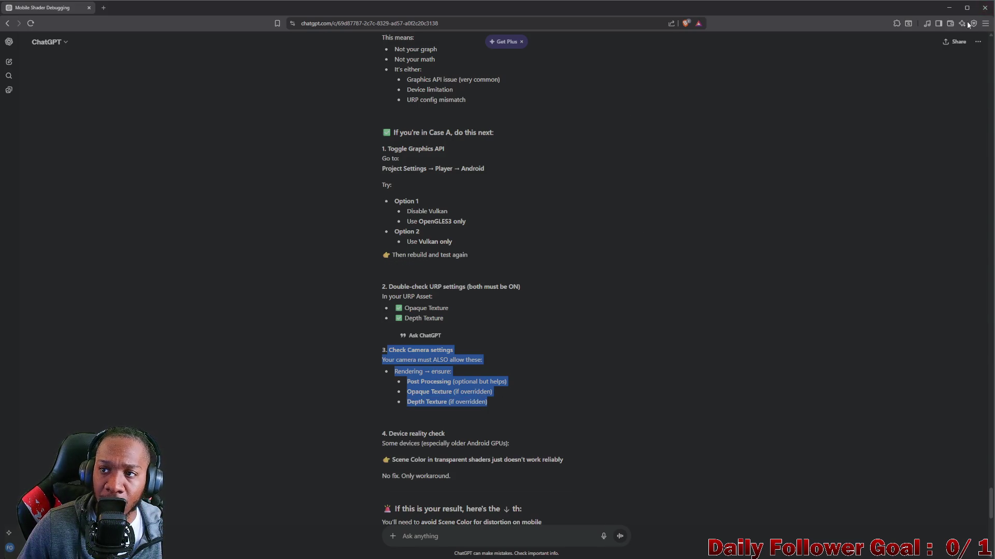
left_click(949, 7)
left_click(239, 469)
type("combvat")
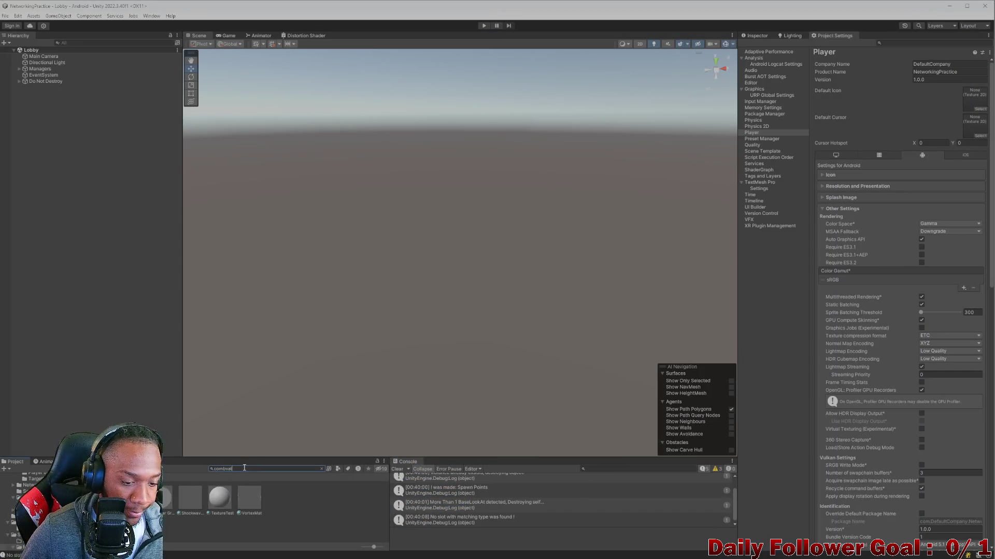
key("BackSpace")
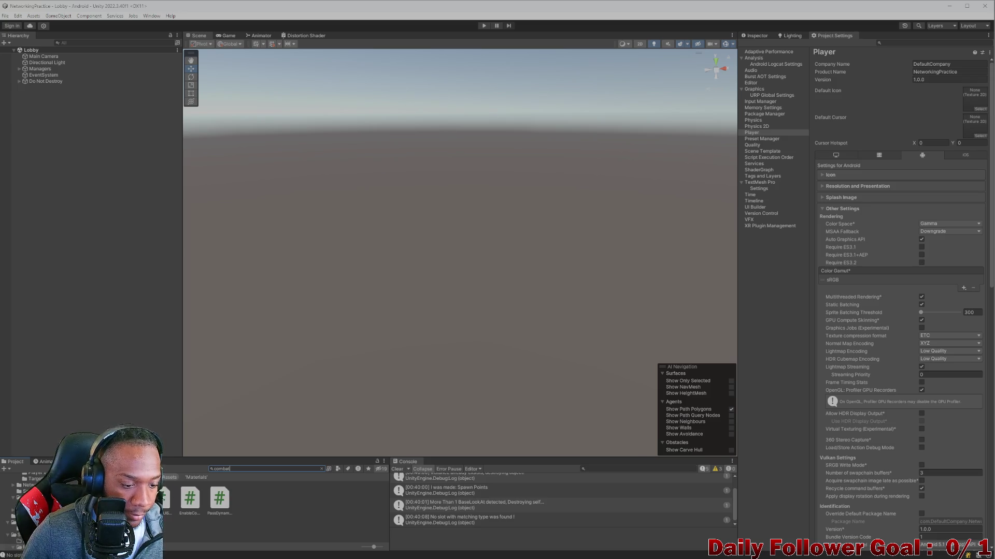
type("at")
double_click(132, 497)
left_click(66, 56)
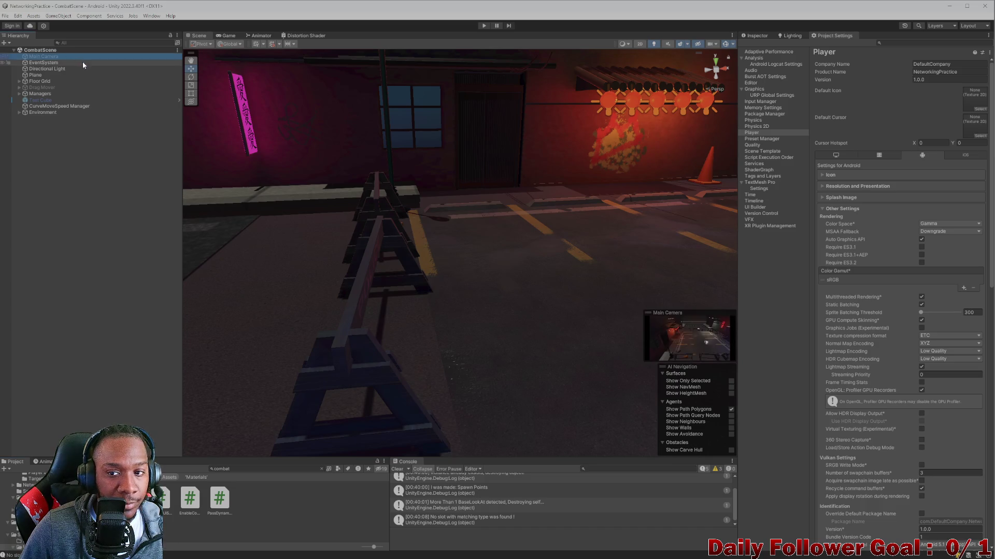
left_click(755, 35)
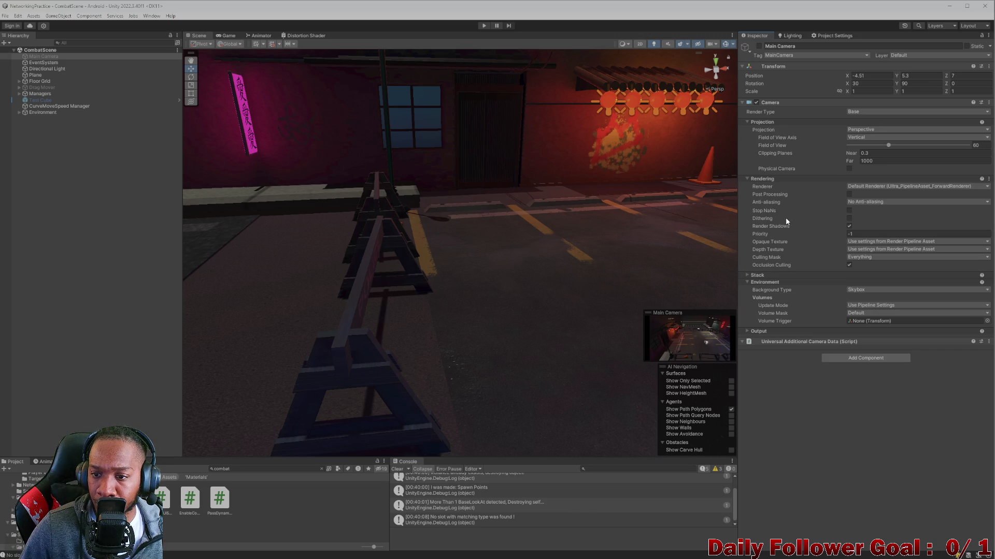
left_click(747, 276)
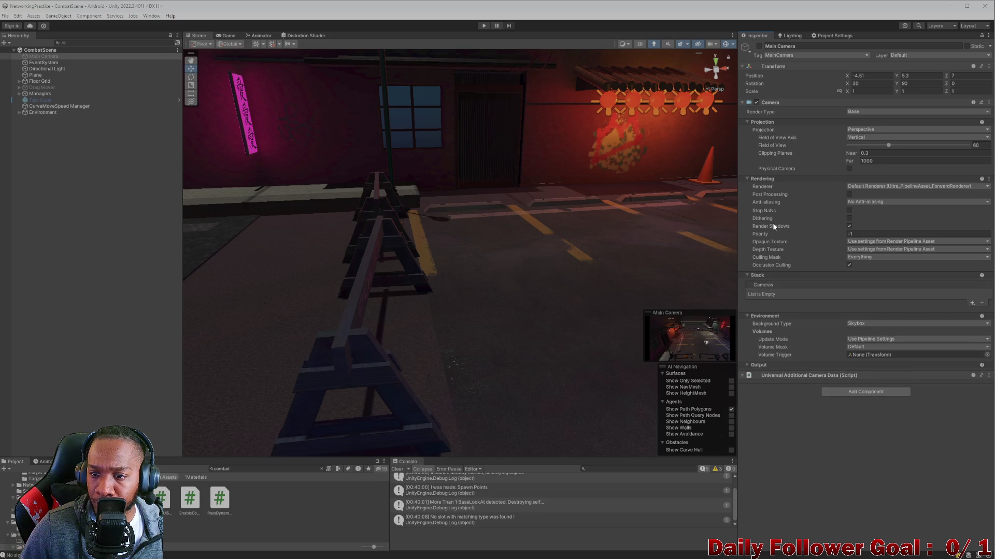
left_click(849, 194)
mouse_move(563, 558)
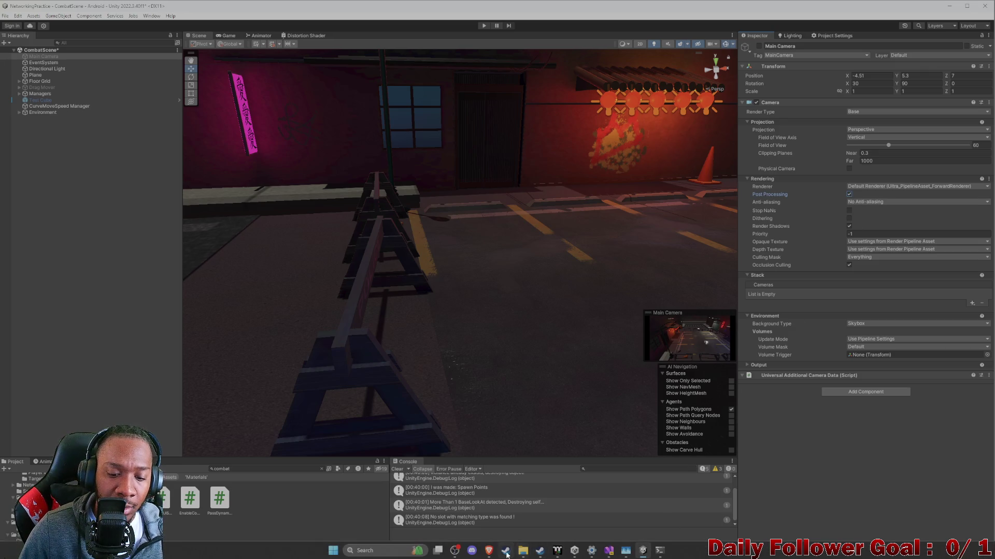
mouse_move(489, 550)
left_click(539, 522)
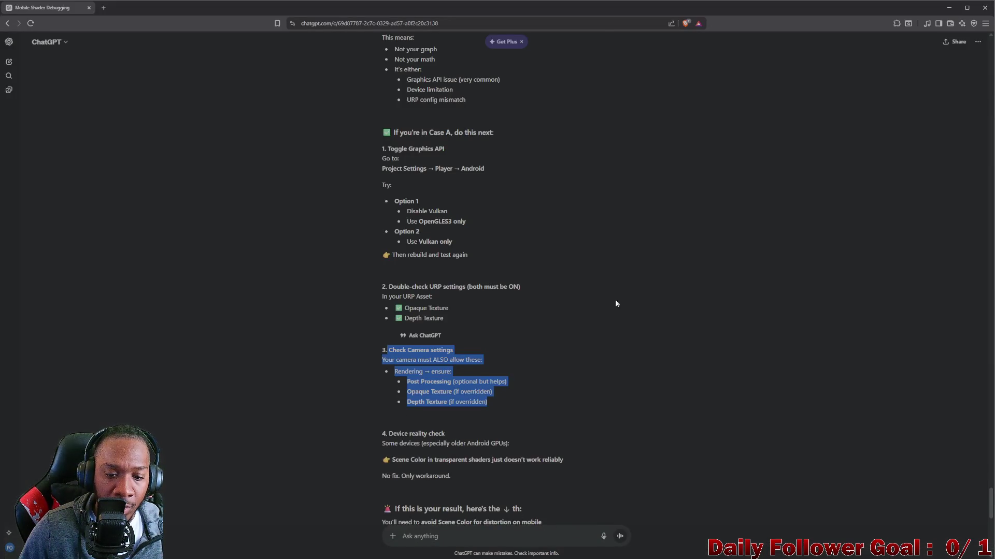
left_click(949, 8)
left_click(849, 193)
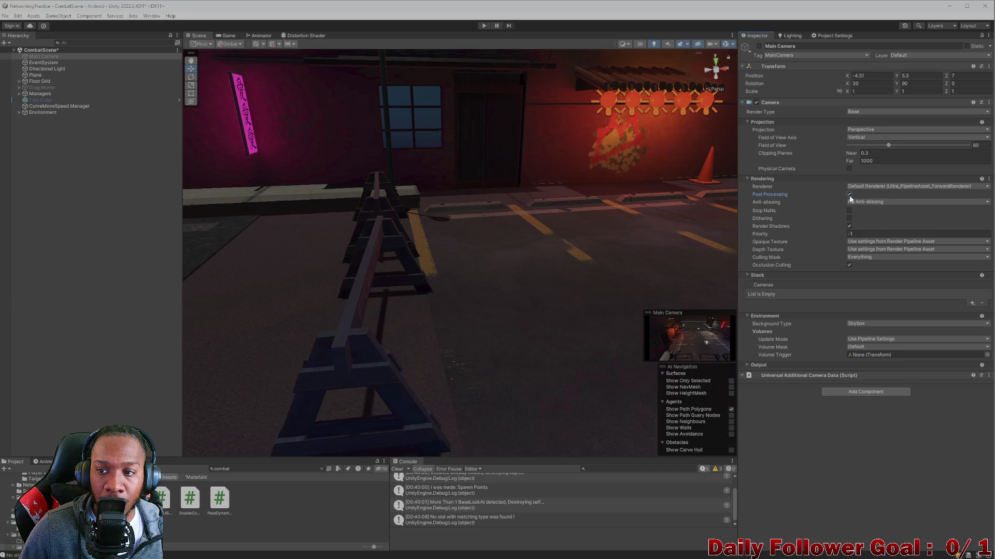
left_click(257, 466)
- Search the Project window for 'va' and open The Speedster Variant prefab
key("BackSpace")
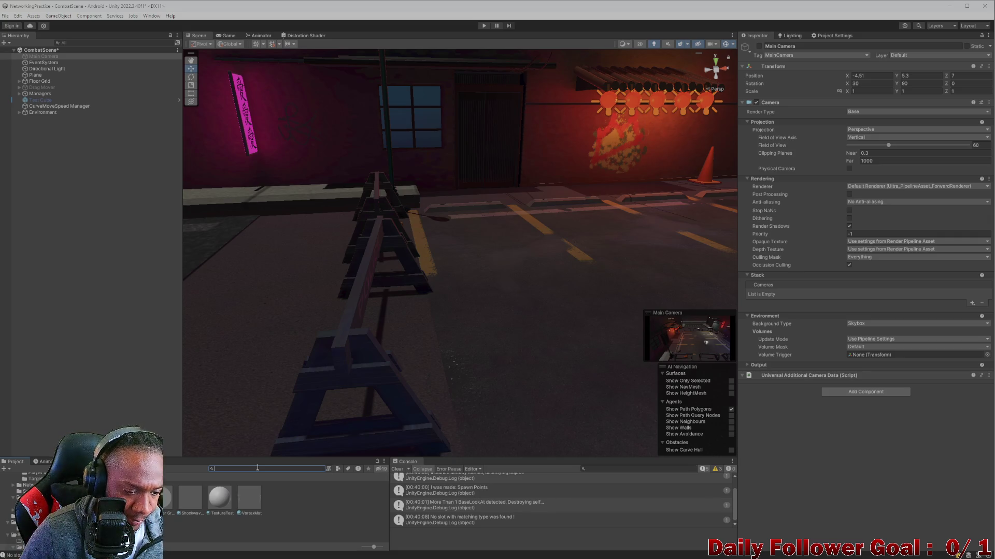
type("cha")
key("BackSpace")
key("BackSpace")
key("BackSpace")
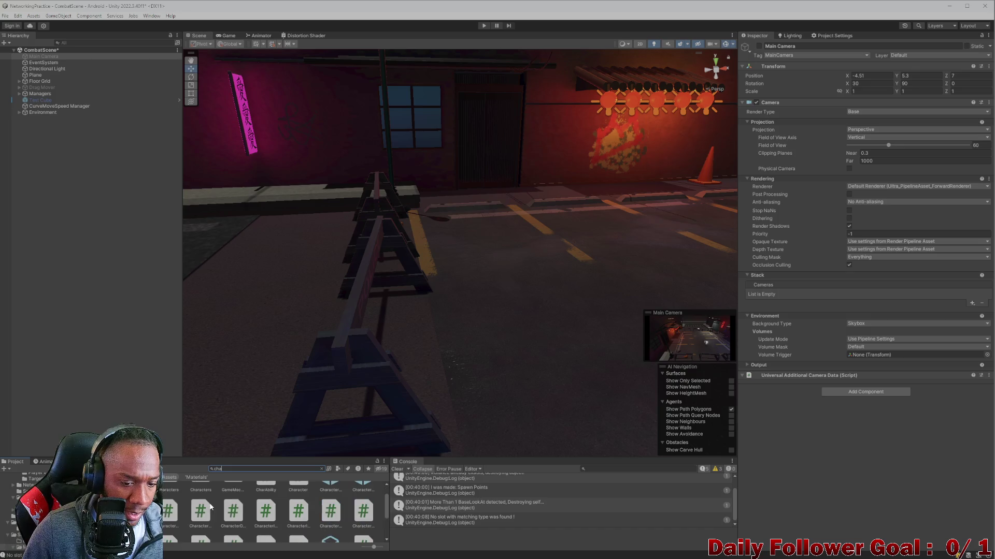
type("va")
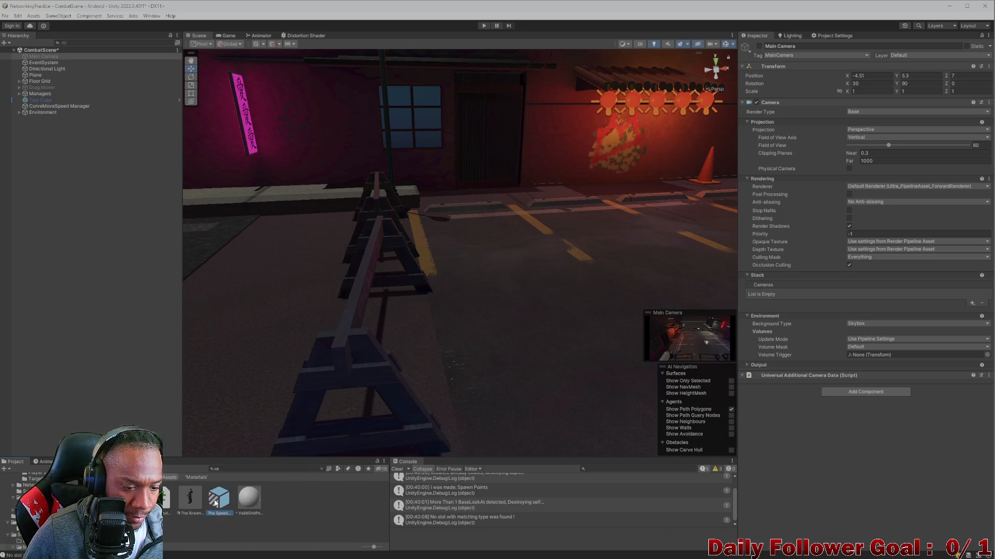
double_click(218, 499)
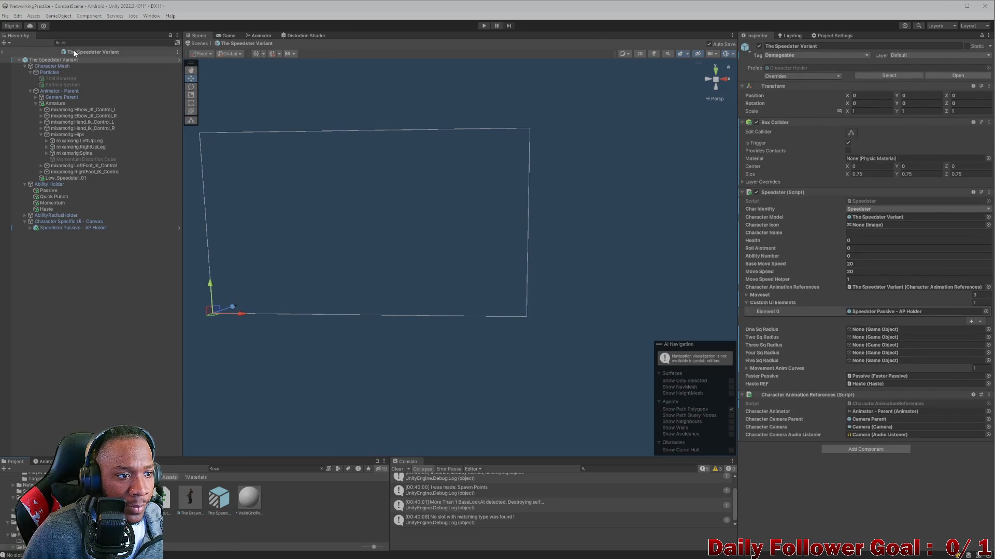
- Filter the Hierarchy for 'camera', select the Camera object, and clear the filter
left_click(97, 44)
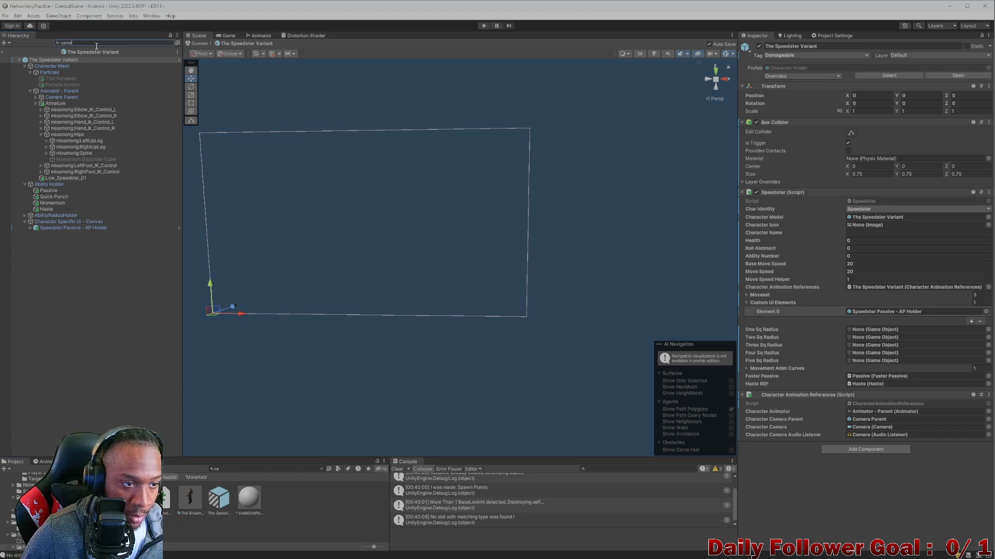
type("camera")
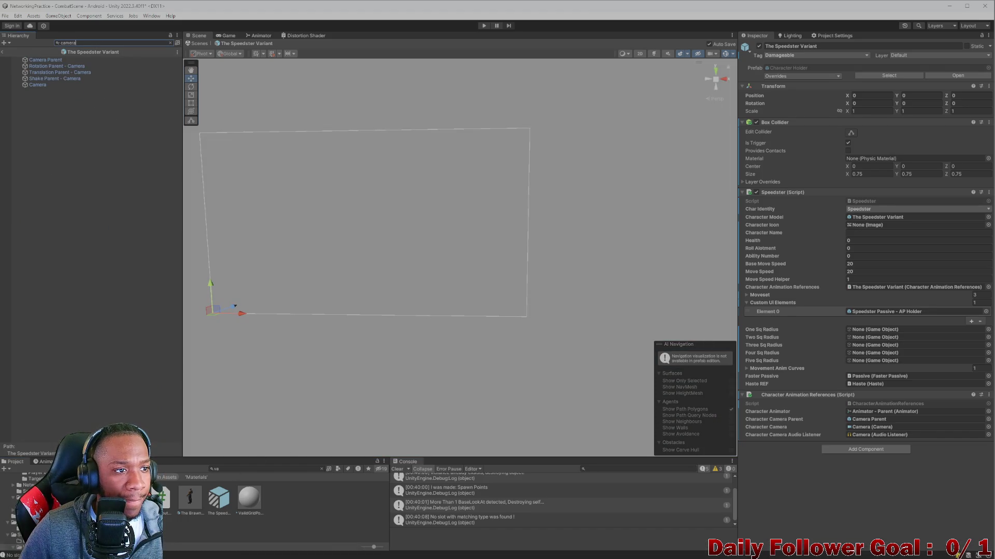
left_click(57, 85)
left_click(170, 43)
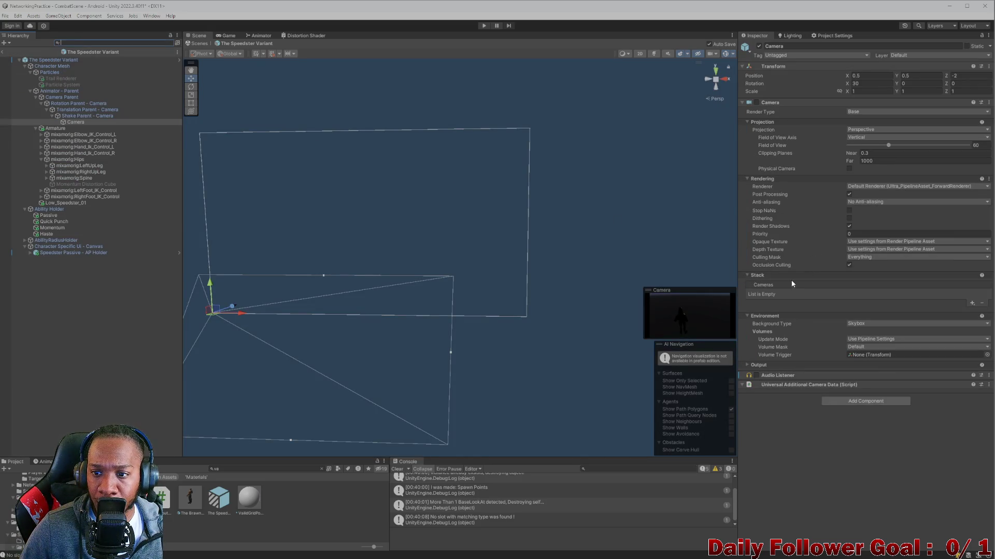
- Compare the Camera's Opaque Texture option with the Mobile Shader Debugging chat, leaving it unchanged
mouse_move(793, 558)
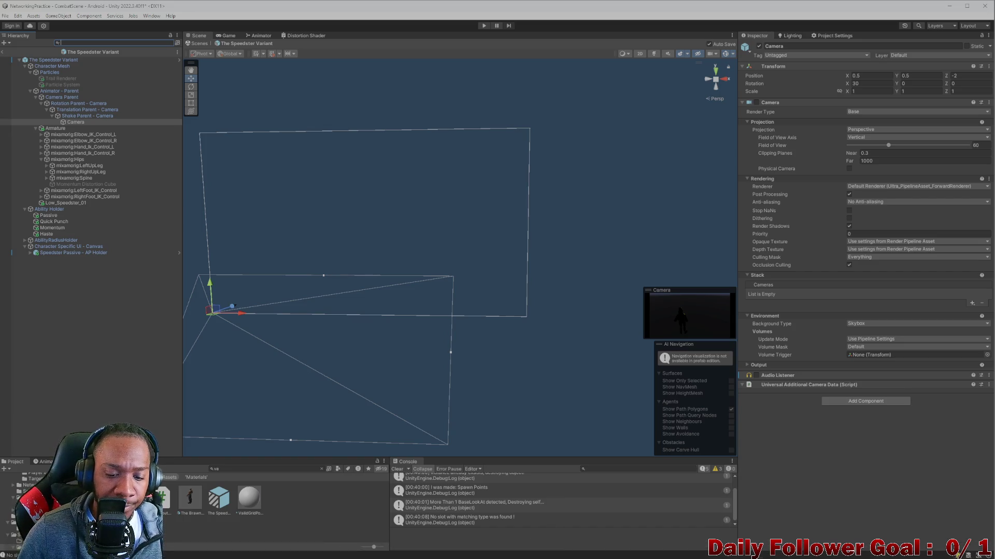
mouse_move(488, 551)
left_click(539, 520)
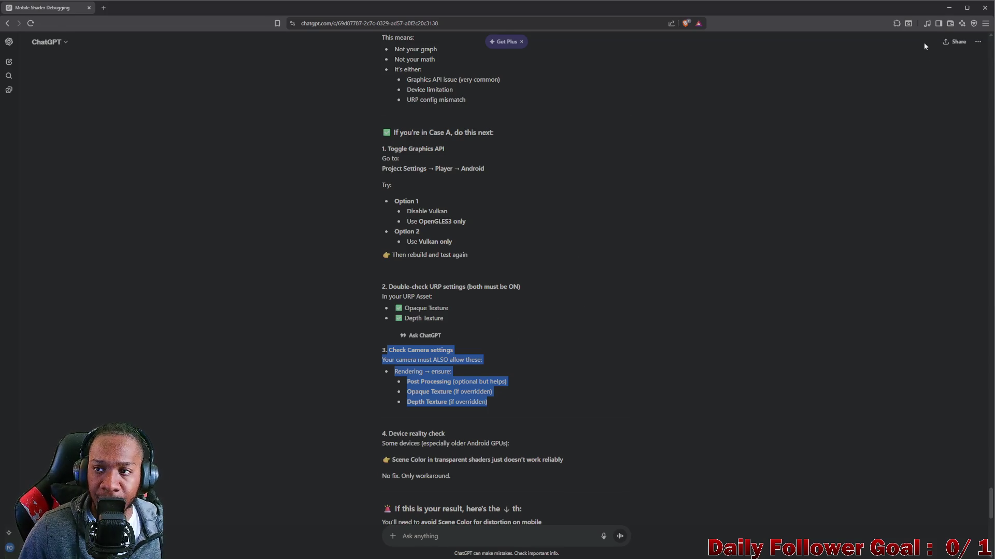
left_click(946, 11)
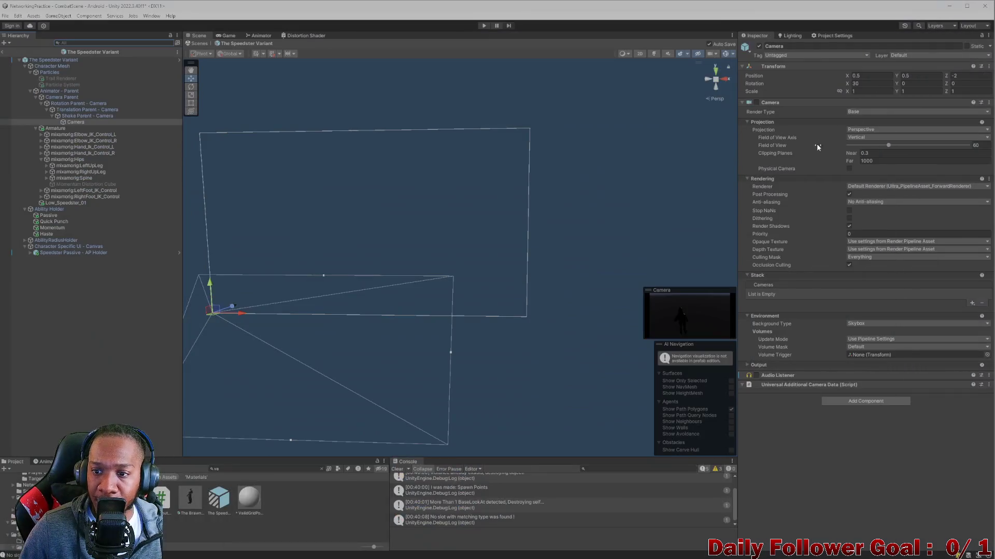
left_click(875, 241)
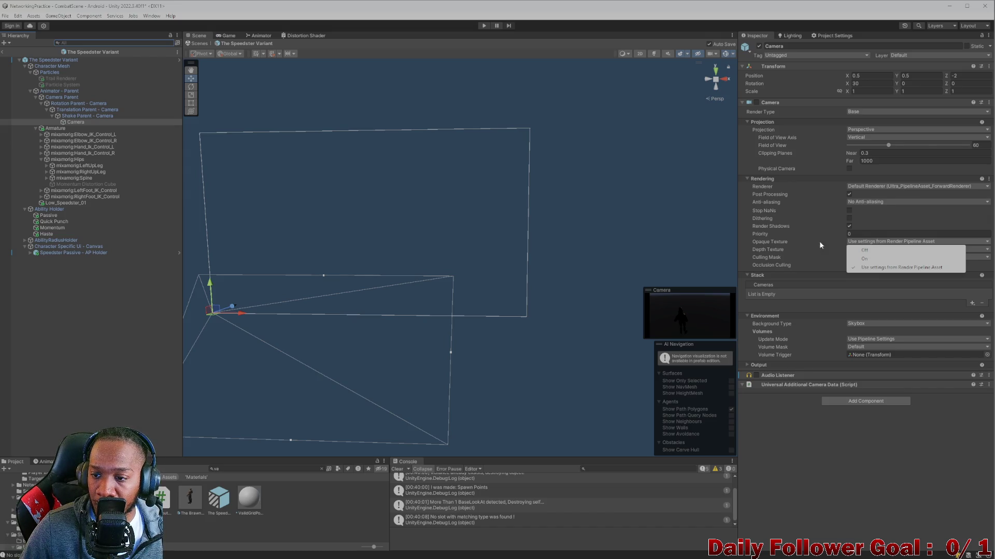
left_click(806, 242)
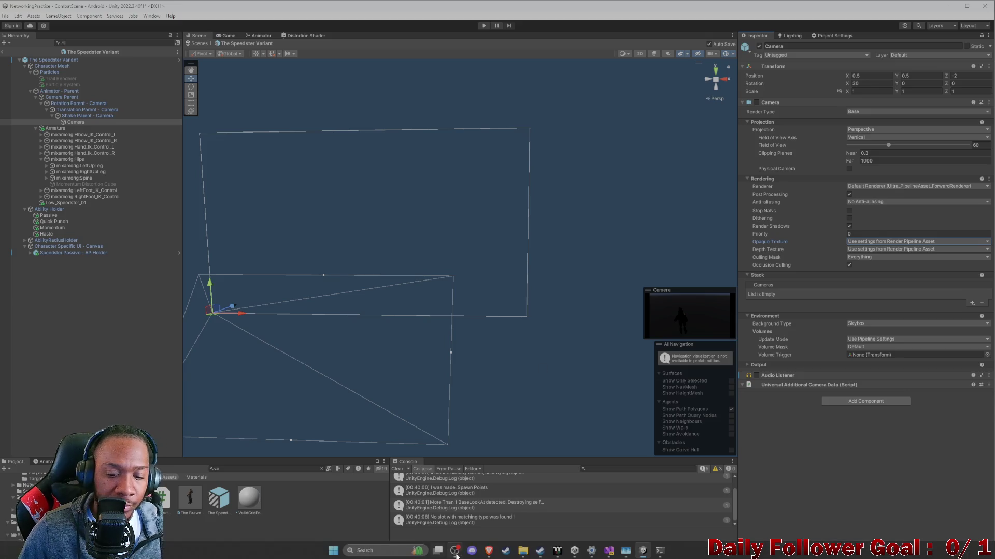
mouse_move(489, 551)
left_click(532, 514)
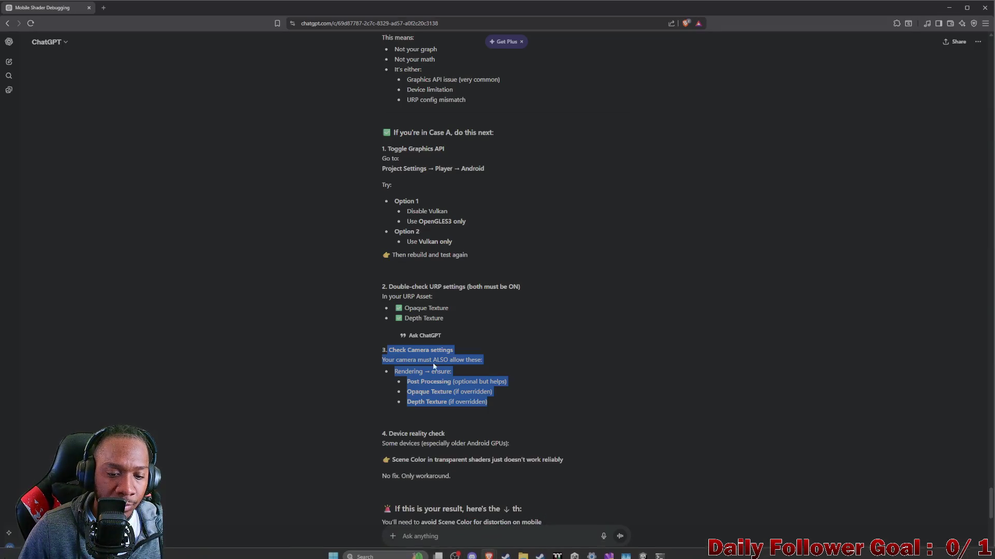
scroll(422, 367, "down", 2)
left_click(337, 322)
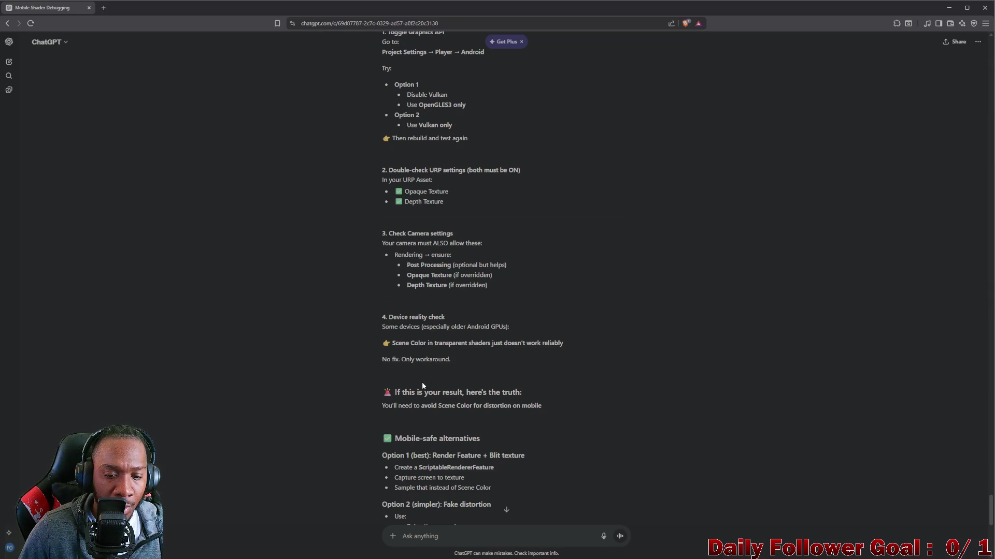
scroll(421, 382, "down", 2)
scroll(399, 356, "down", 2)
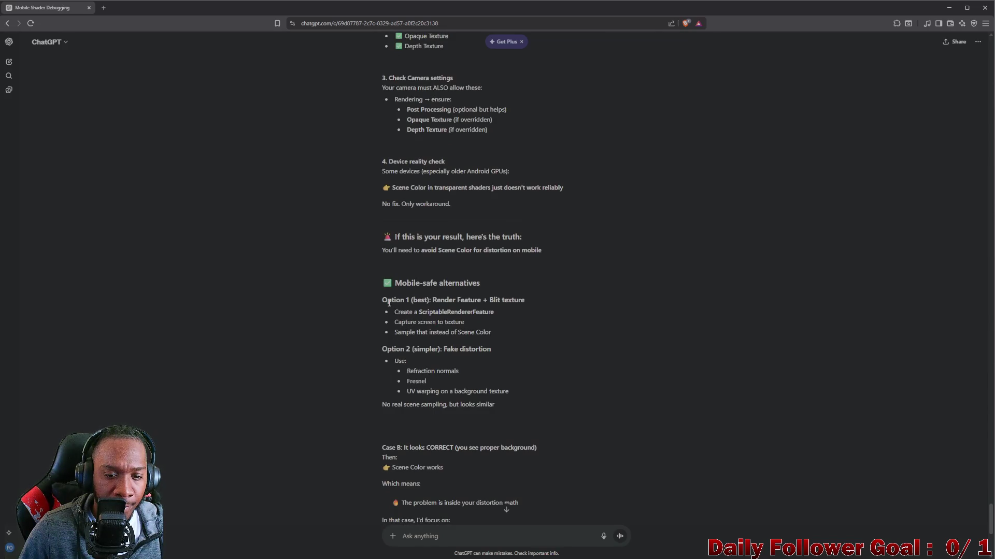
mouse_move(434, 301)
left_mouse_down()
mouse_move(525, 301)
mouse_move(395, 312)
mouse_move(473, 324)
mouse_move(394, 335)
mouse_move(499, 331)
left_mouse_up()
double_click(456, 312)
left_click(526, 356)
mouse_move(371, 350)
left_mouse_down()
mouse_move(501, 352)
mouse_move(386, 361)
mouse_move(455, 369)
mouse_move(459, 402)
left_mouse_up()
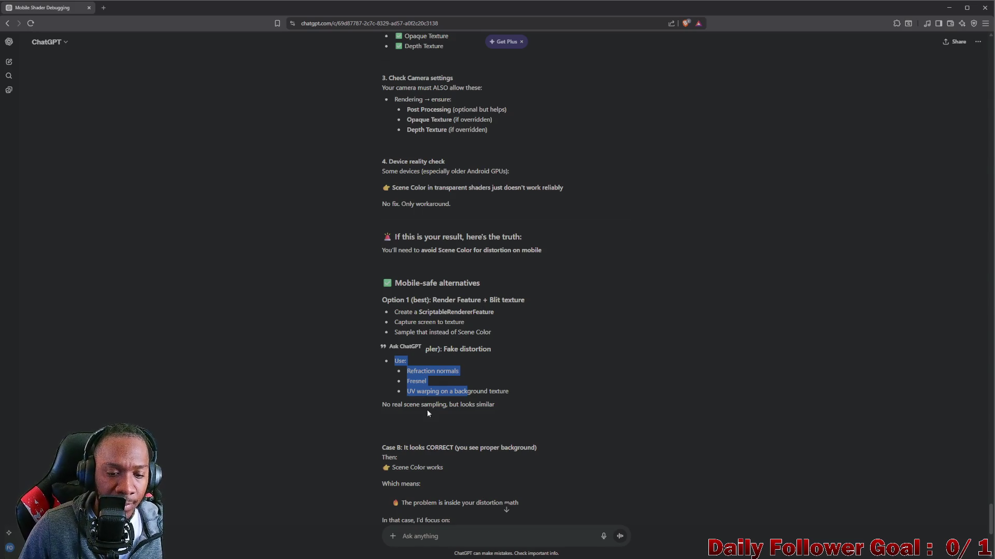
scroll(440, 415, "down", 2)
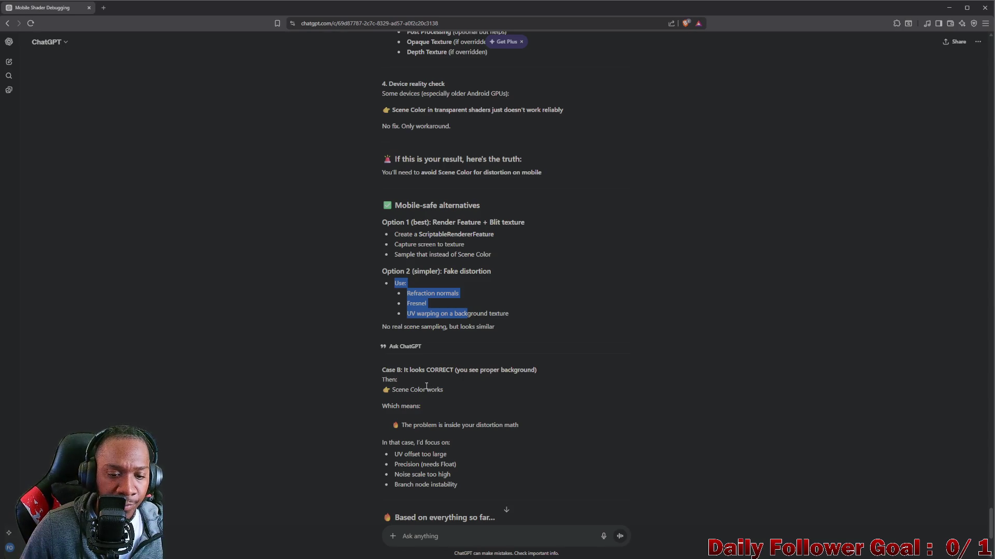
mouse_move(398, 371)
left_mouse_down()
mouse_move(493, 378)
mouse_move(446, 390)
left_mouse_up()
scroll(437, 392, "up", 2)
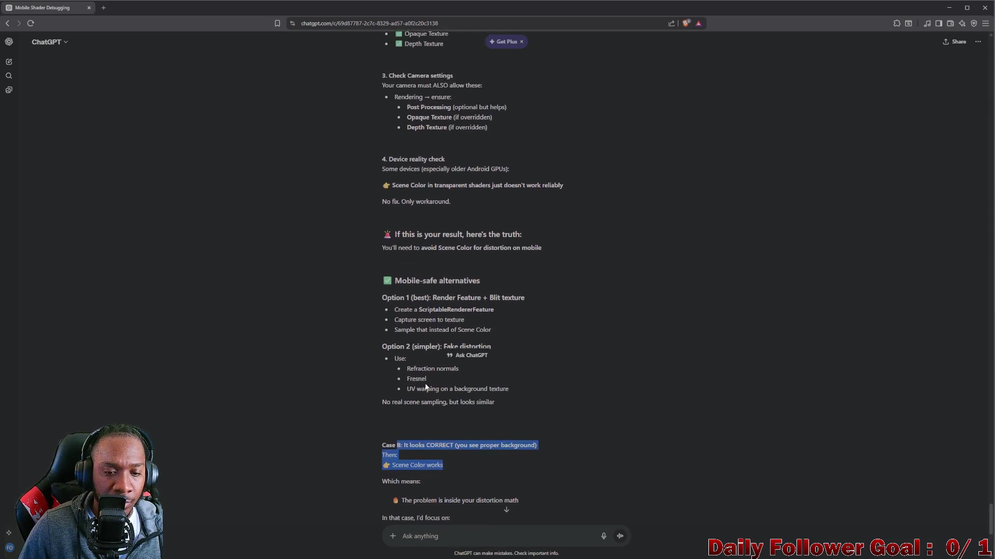
scroll(414, 369, "down", 1)
- Draft 'scene color does not work' and highlight the Project Settings → Player → Android line
left_click(433, 537)
type("scene")
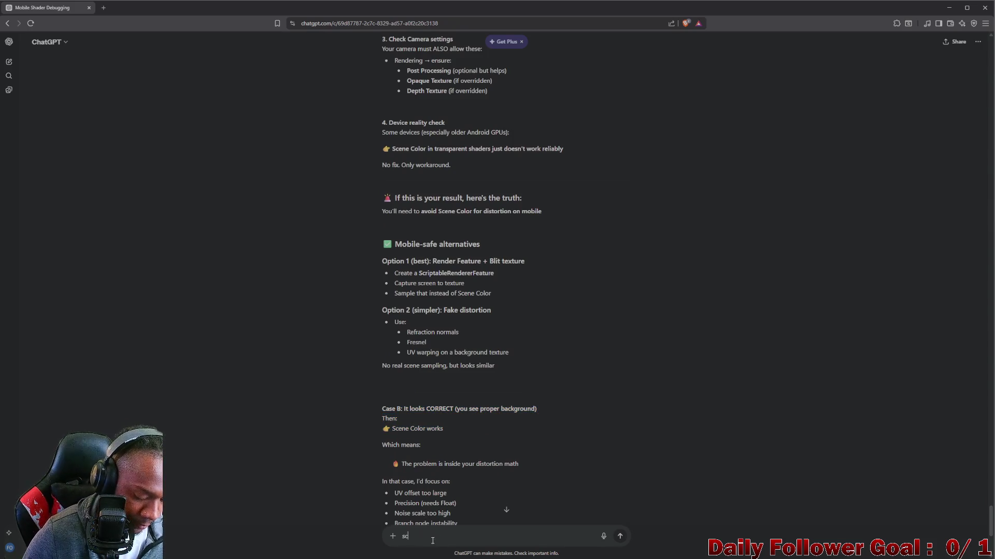
type(" color doesnot w")
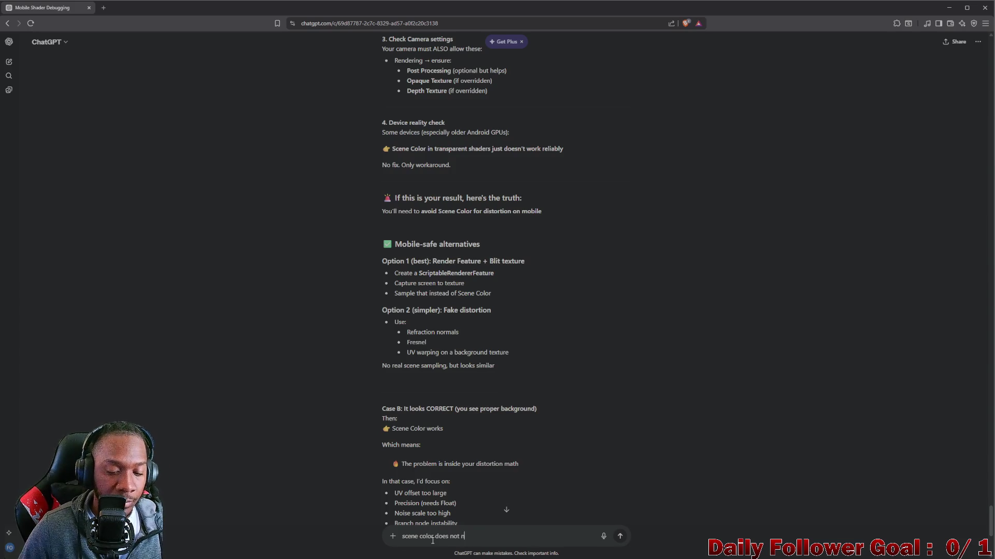
type("rok")
type("rk")
scroll(437, 287, "up", 7)
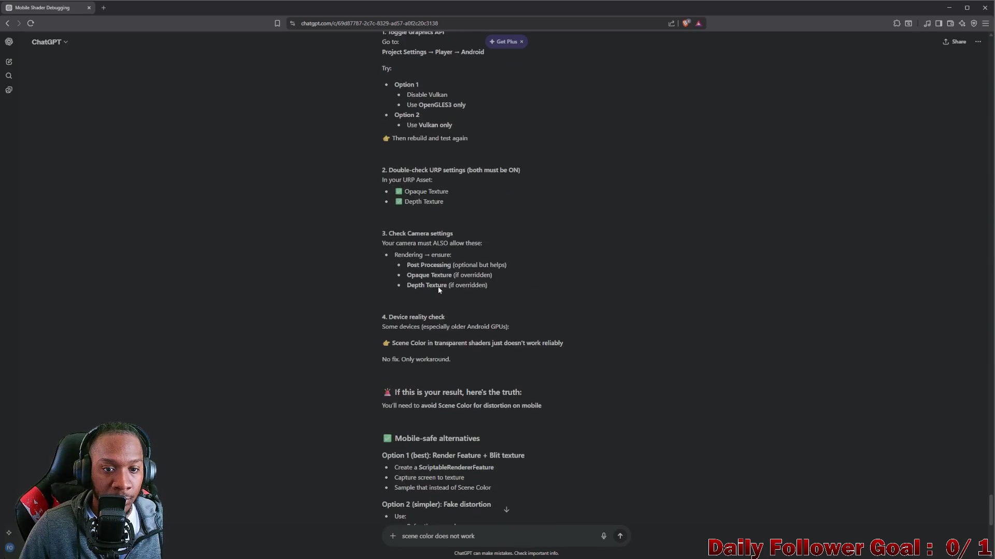
scroll(437, 288, "up", 2)
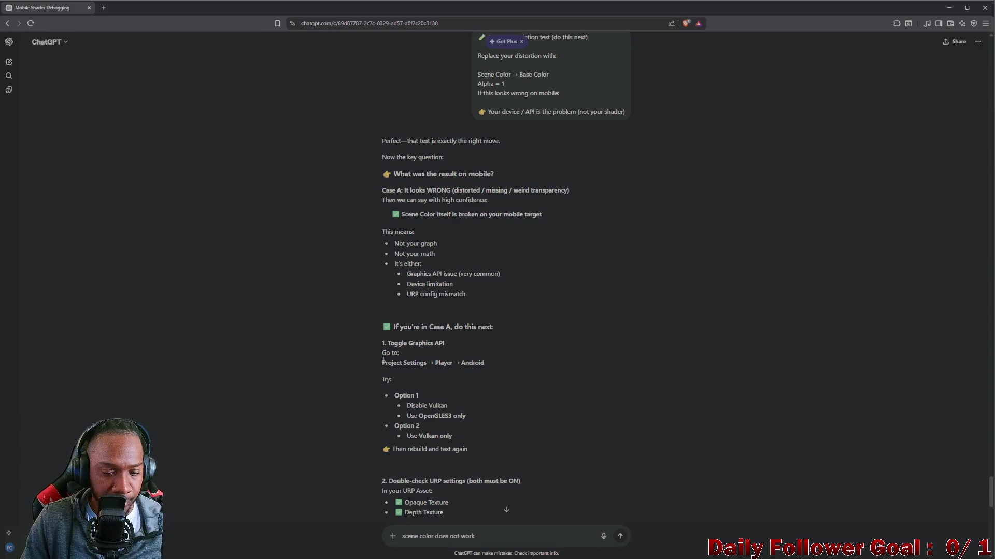
mouse_move(382, 366)
left_mouse_down()
mouse_move(489, 366)
mouse_move(490, 440)
left_mouse_up()
- On a new line, paste text and add 'i dont have these settings . Im using unity'
mouse_move(522, 557)
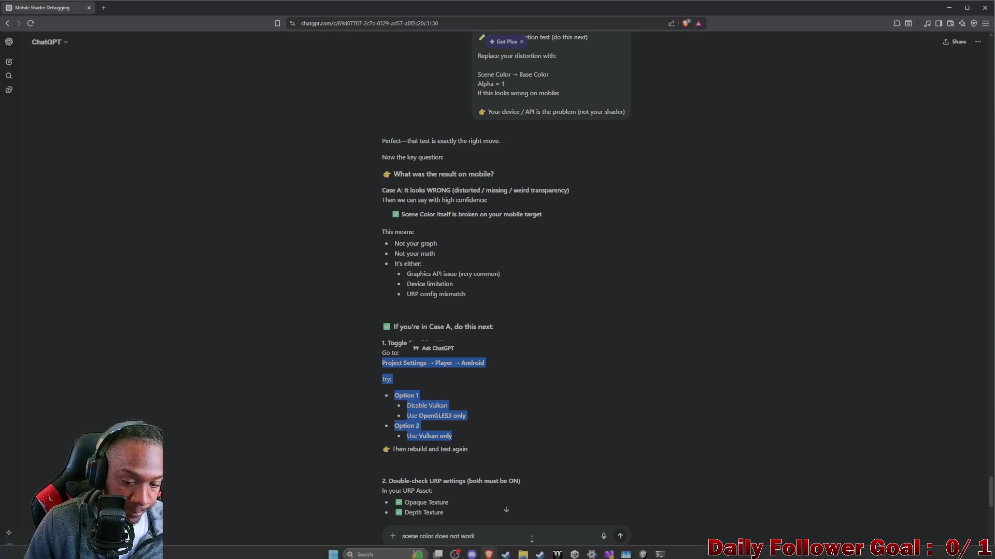
left_click(514, 533)
key("shift+Return")
key("ctrl+v")
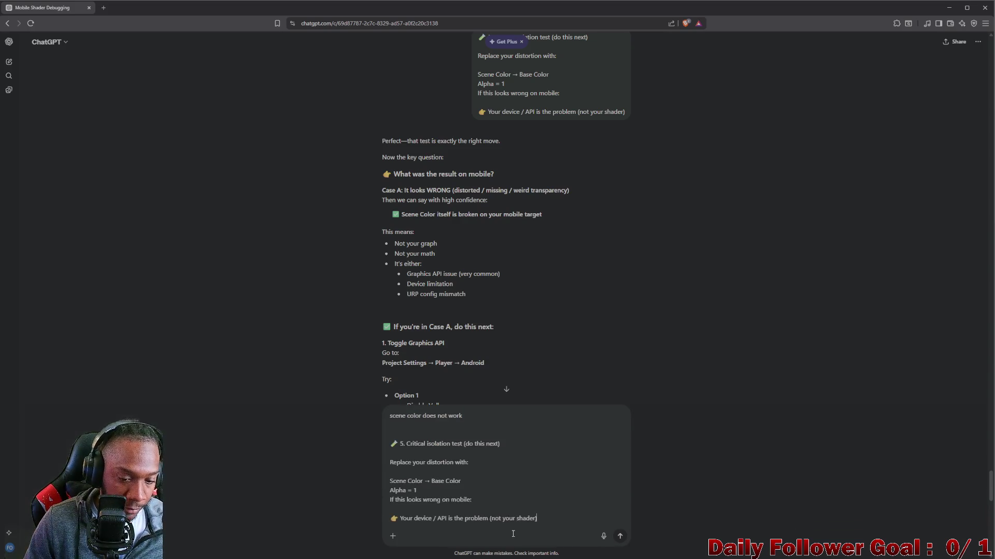
type("idont ha")
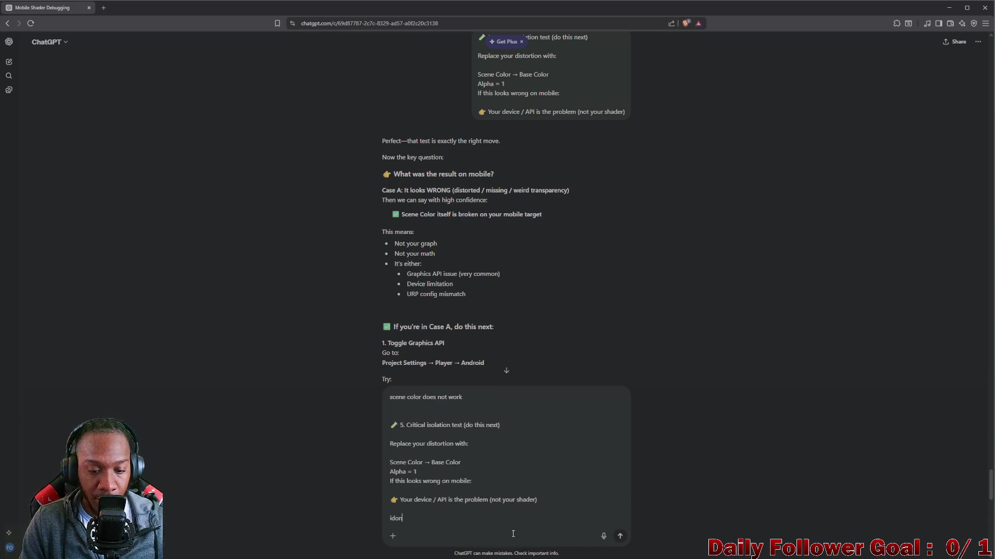
type("ve these sett")
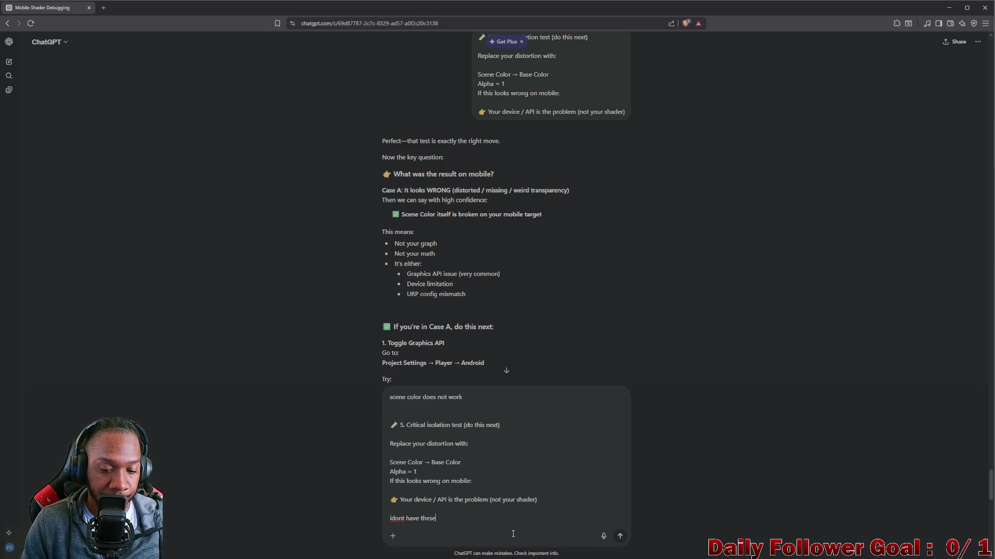
type("ings . ")
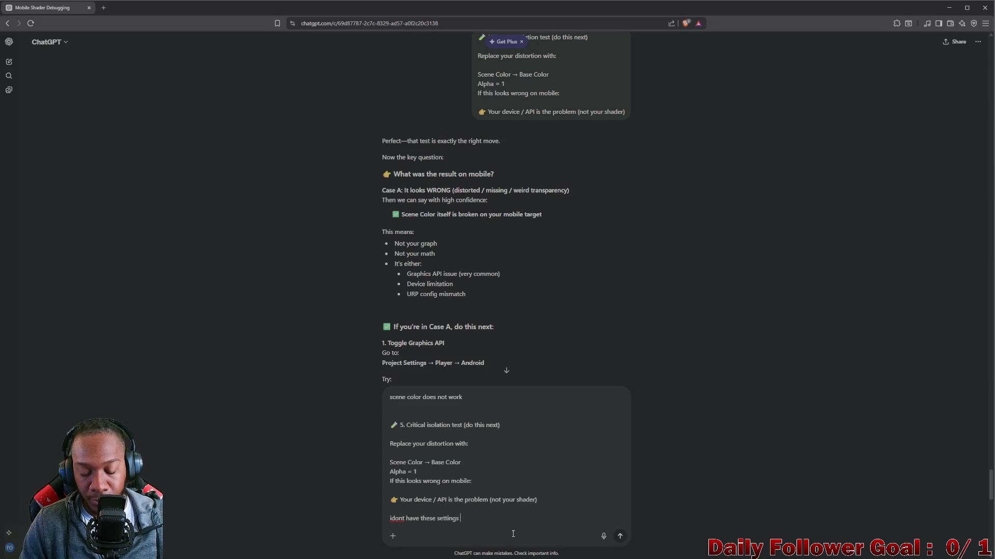
type("Im using un")
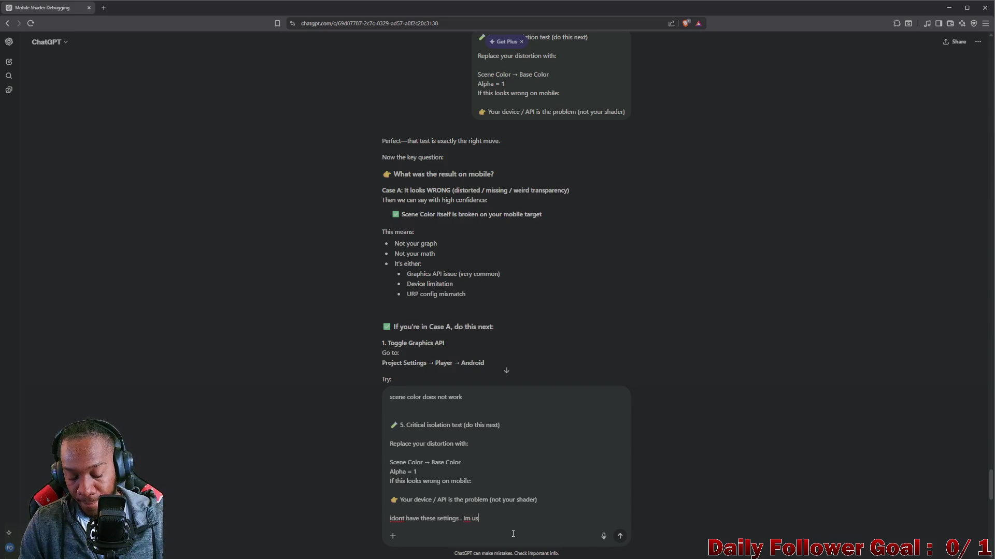
type("ity")
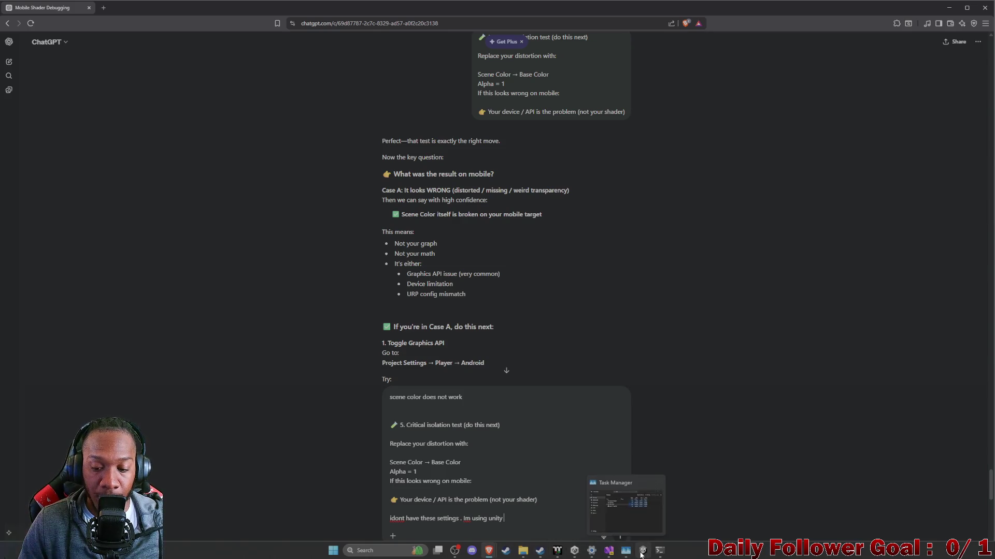
- Add version 2022.3.4, reword to 'i dont see these settings', append 'Where are they', and send
left_click(642, 551)
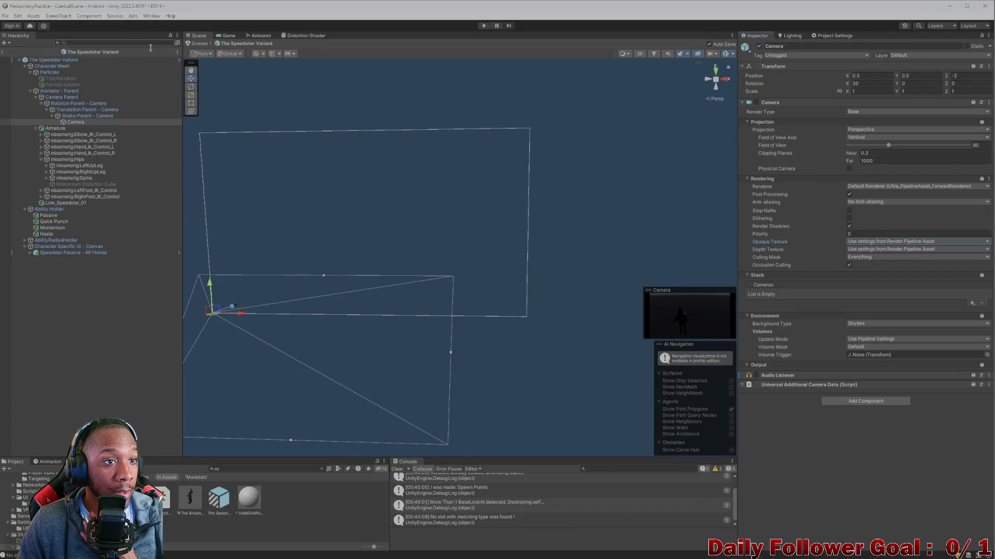
mouse_move(645, 557)
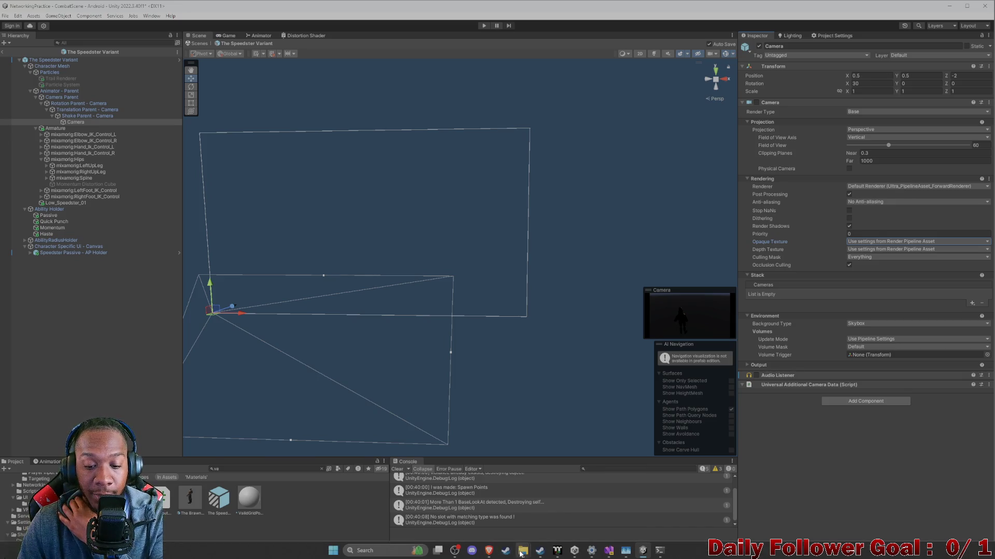
left_click(488, 551)
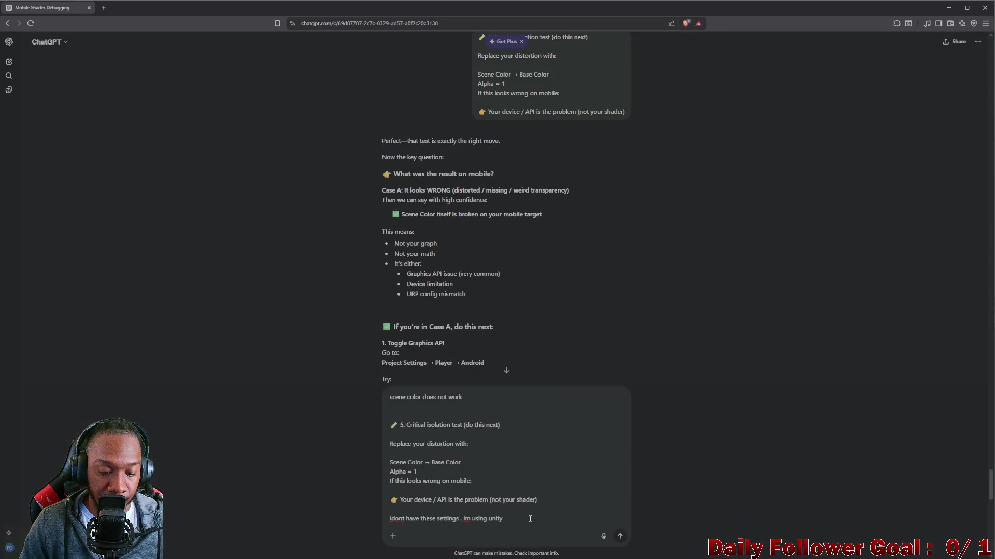
type("2022.3")
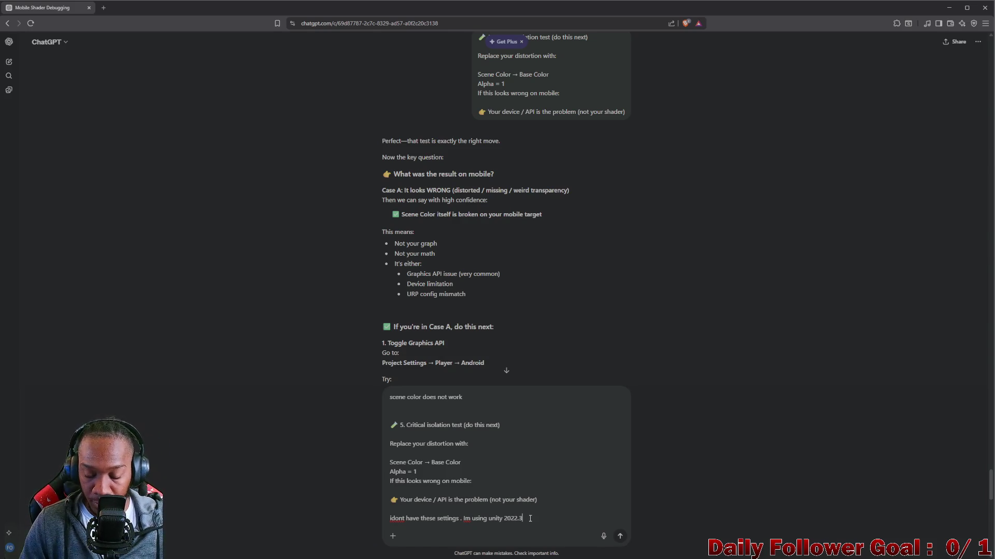
type(".4")
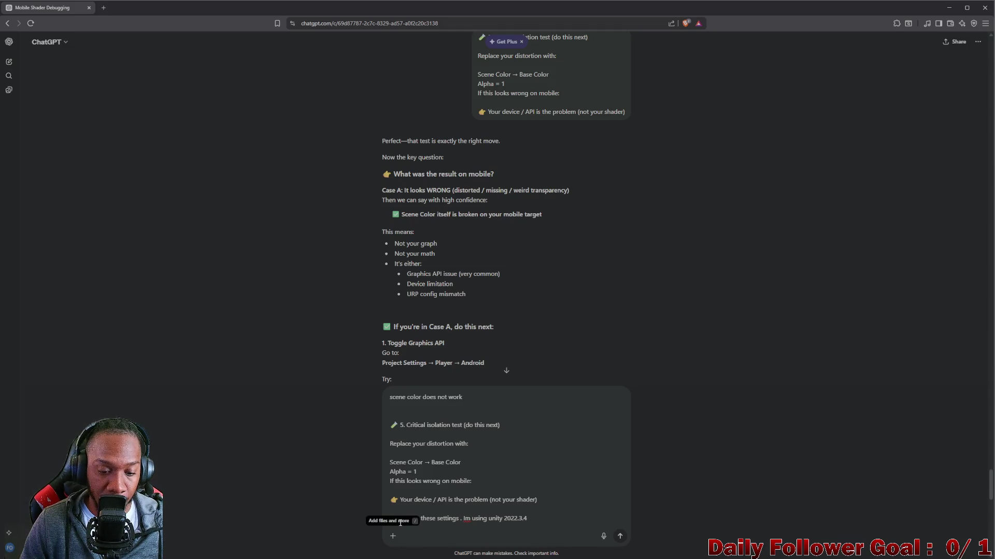
left_click(389, 520)
type("i")
left_click(418, 519)
key("BackSpace")
key("BackSpace")
key("BackSpace")
type("seeWhere they")
key("Return")
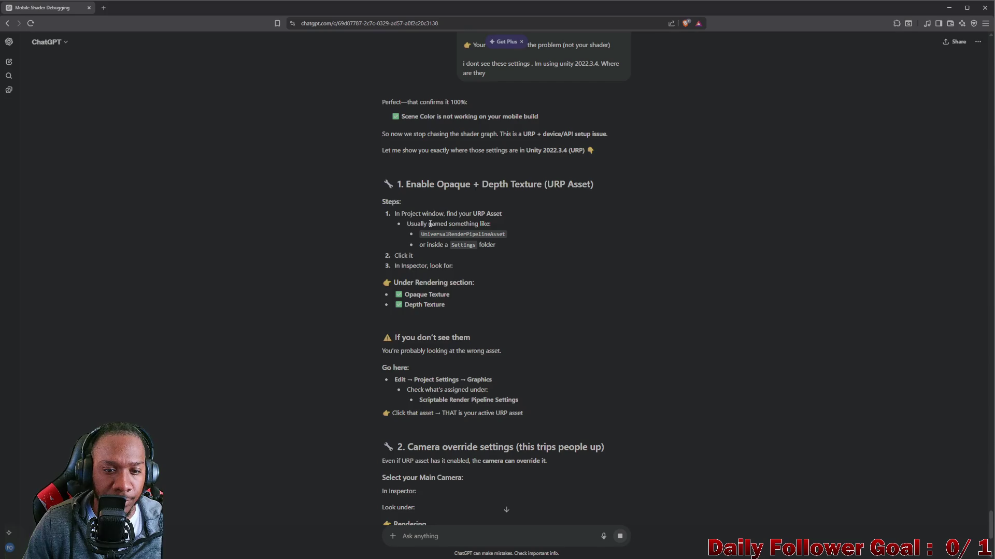
- Read the Graphics API steps and highlight 'Option A (most stable for URP)' before minimising the browser
scroll(430, 231, "down", 2)
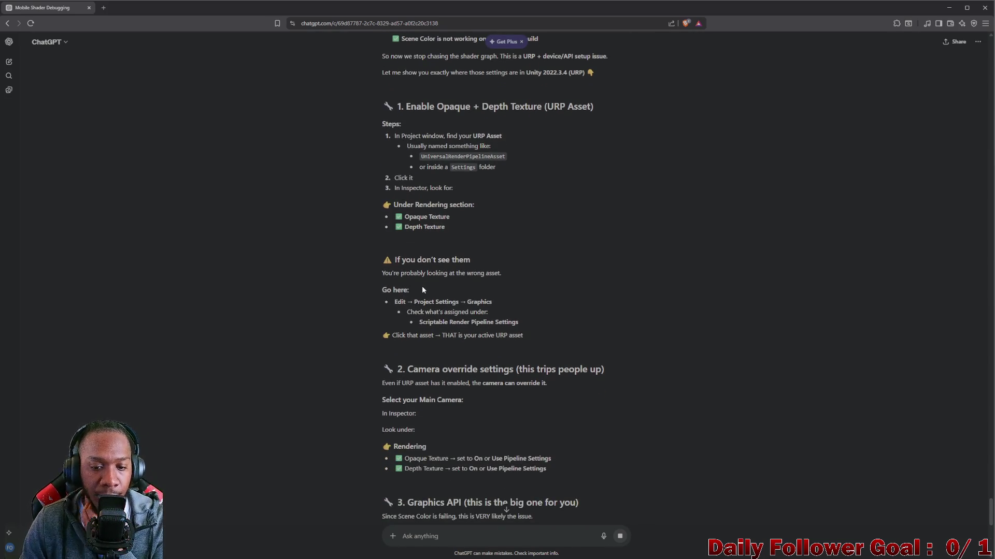
scroll(422, 289, "down", 5)
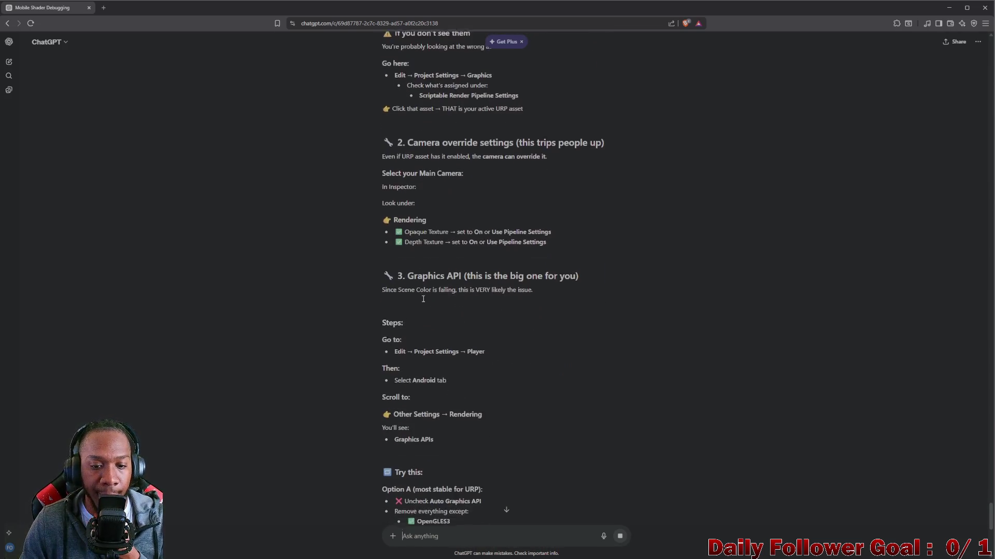
scroll(428, 301, "down", 1)
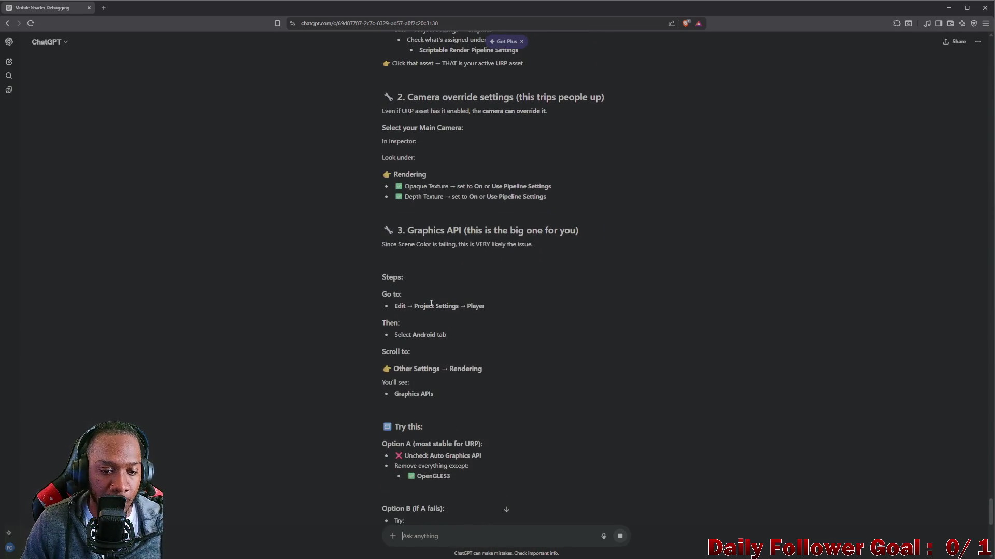
scroll(430, 303, "down", 2)
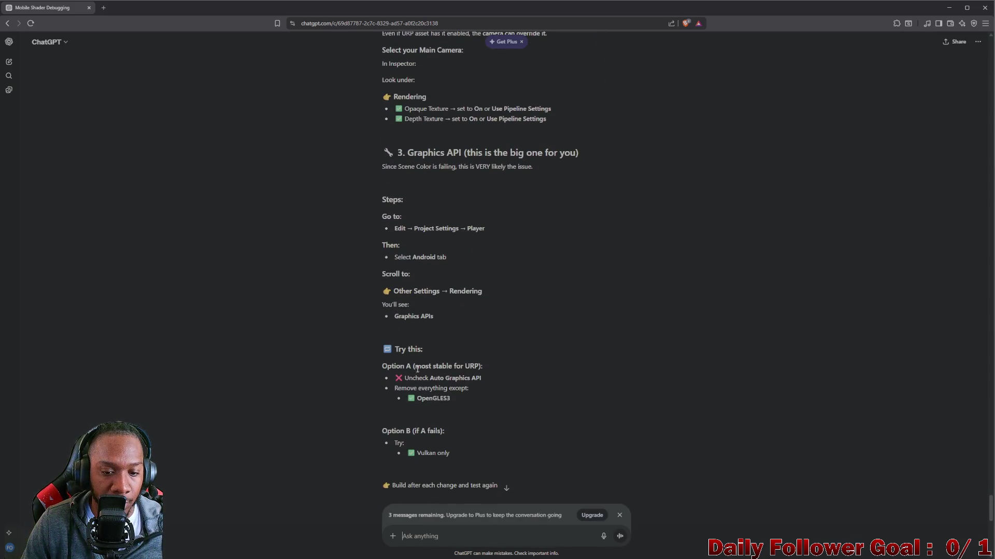
scroll(409, 310, "down", 2)
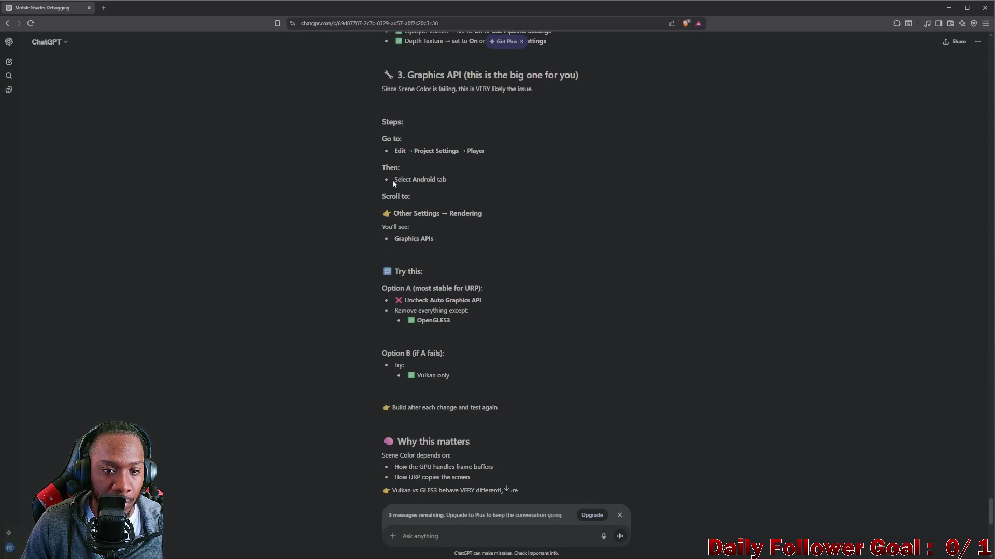
mouse_move(383, 122)
left_mouse_down()
mouse_move(424, 159)
mouse_move(445, 240)
left_mouse_up()
left_click(413, 234)
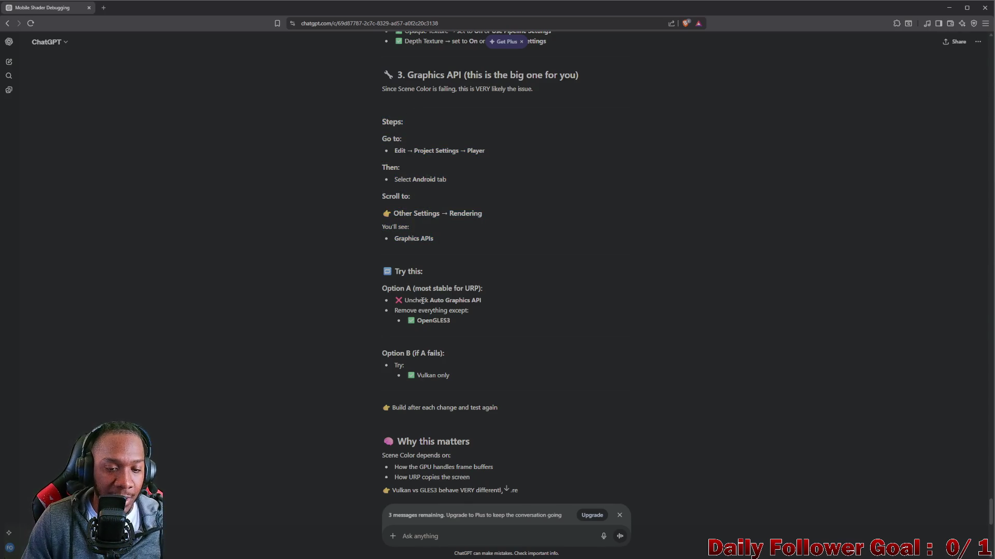
mouse_move(398, 281)
left_mouse_down()
mouse_move(433, 267)
mouse_move(409, 290)
mouse_move(490, 296)
left_mouse_up()
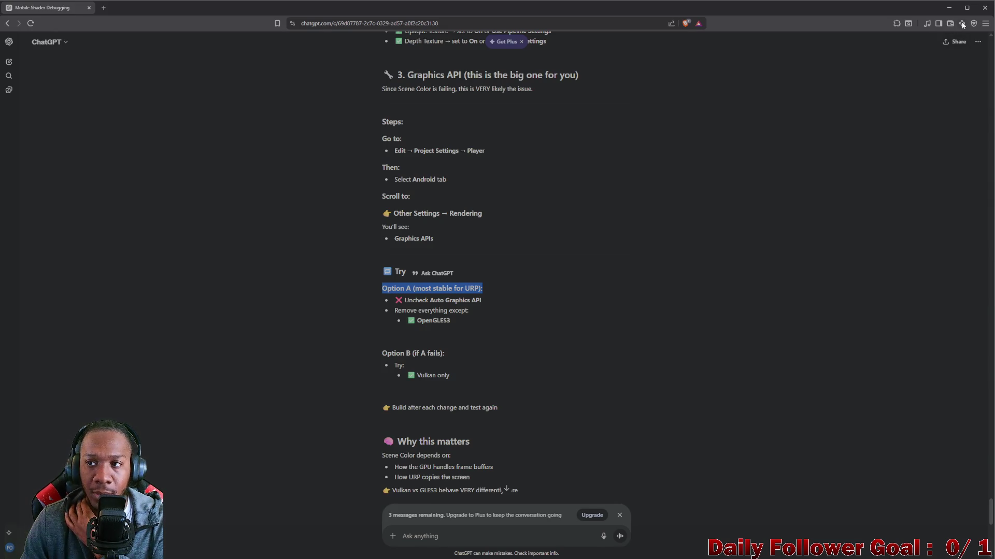
left_click(949, 8)
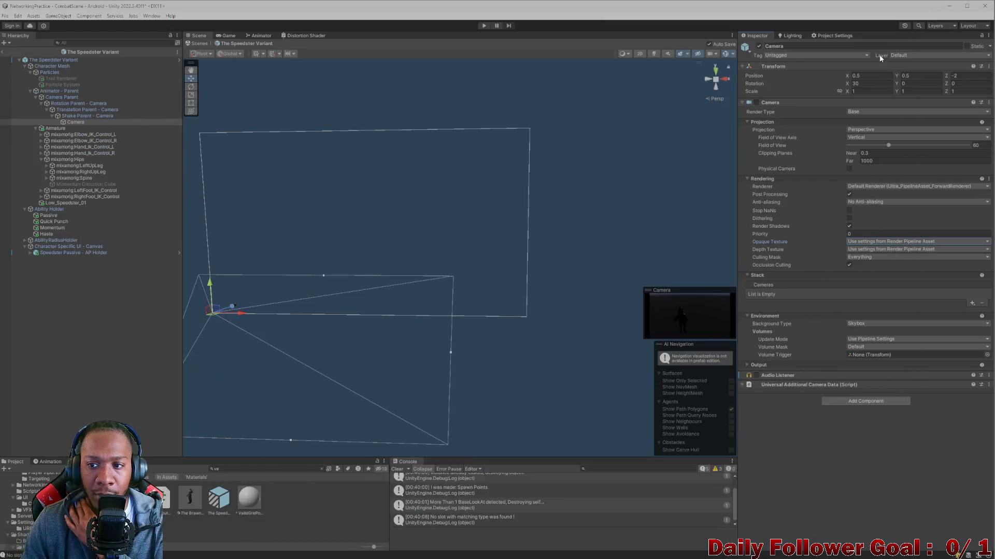
- Exit prefab mode to CombatScene, search Player settings for 'graphics api', and uncheck Auto Graphics API
left_click(7, 47)
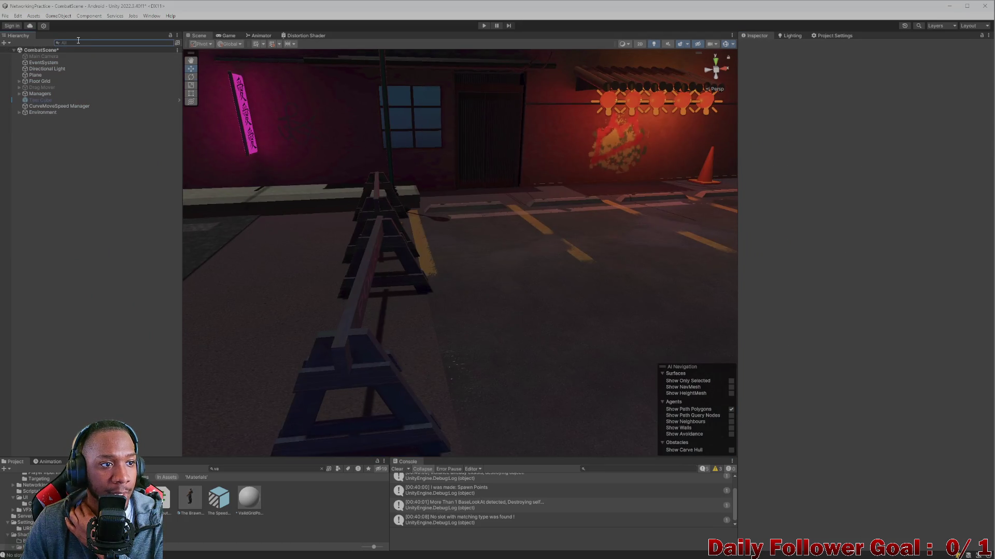
left_click(835, 36)
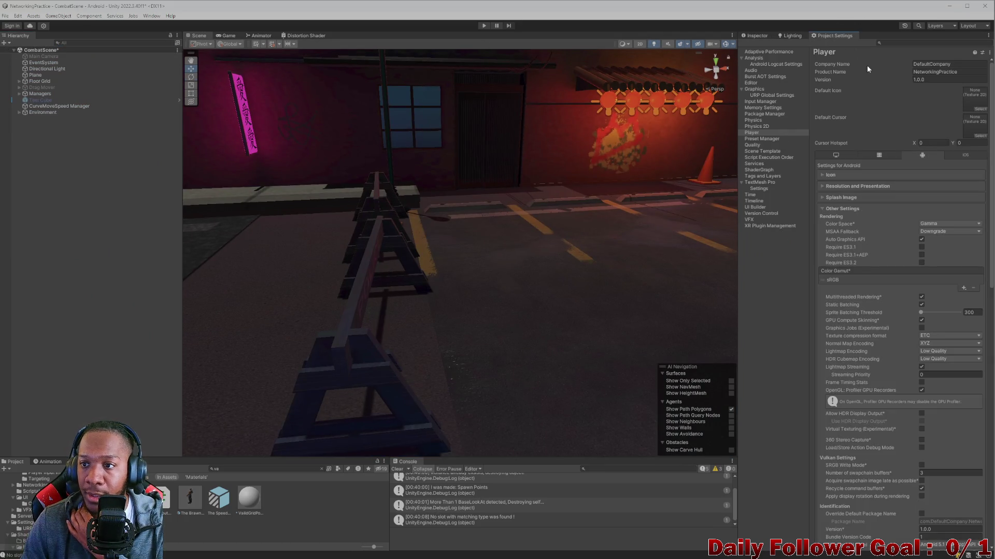
left_click(901, 43)
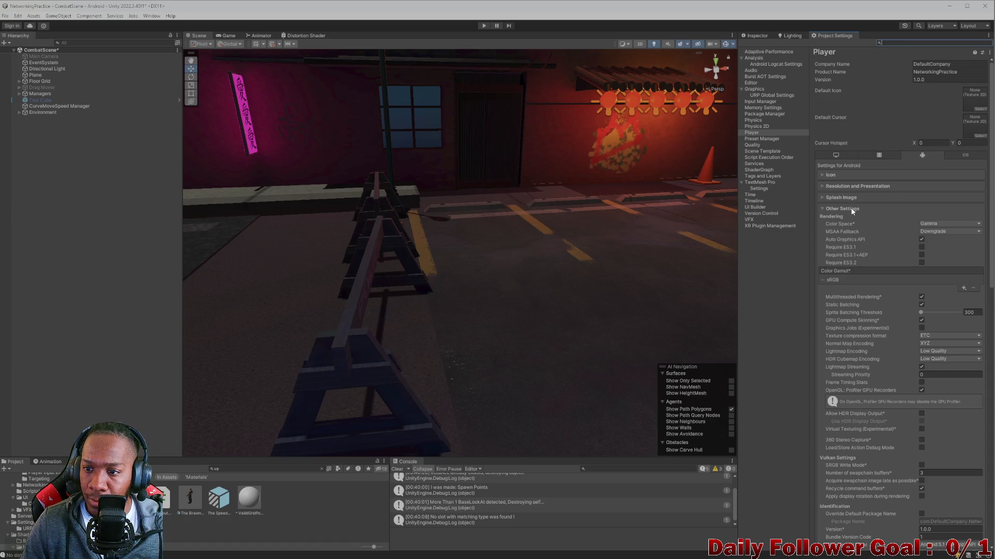
scroll(865, 244, "down", 3)
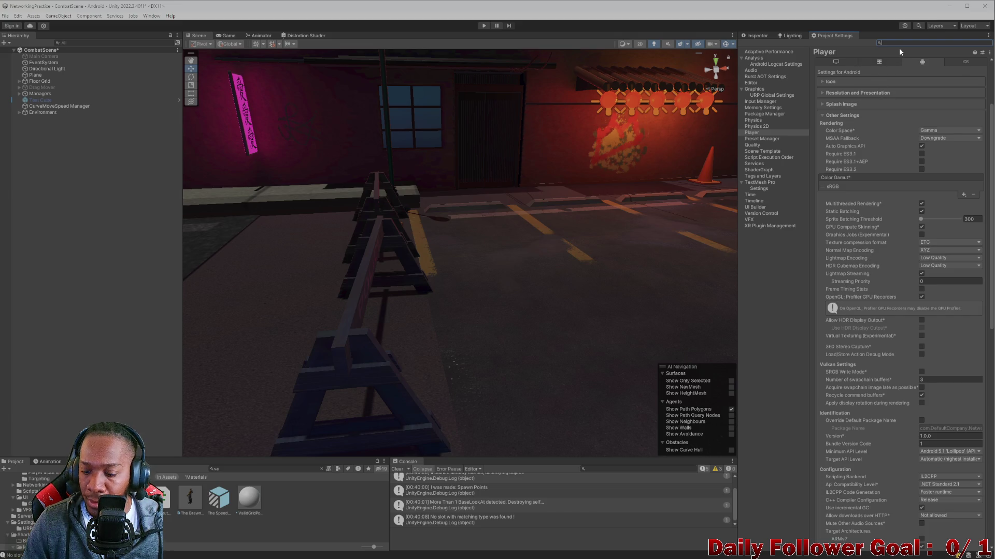
type("gr")
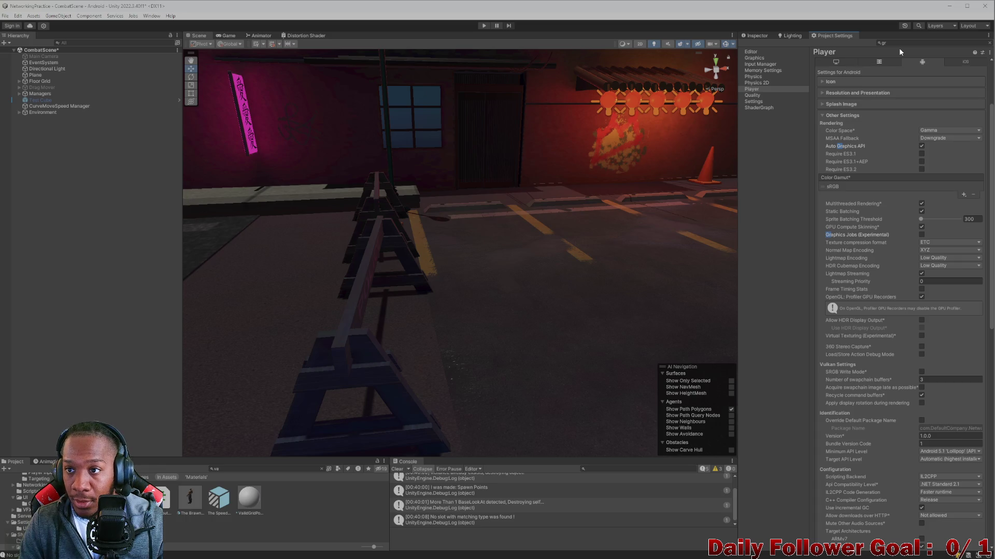
left_click(910, 43)
type("aphics")
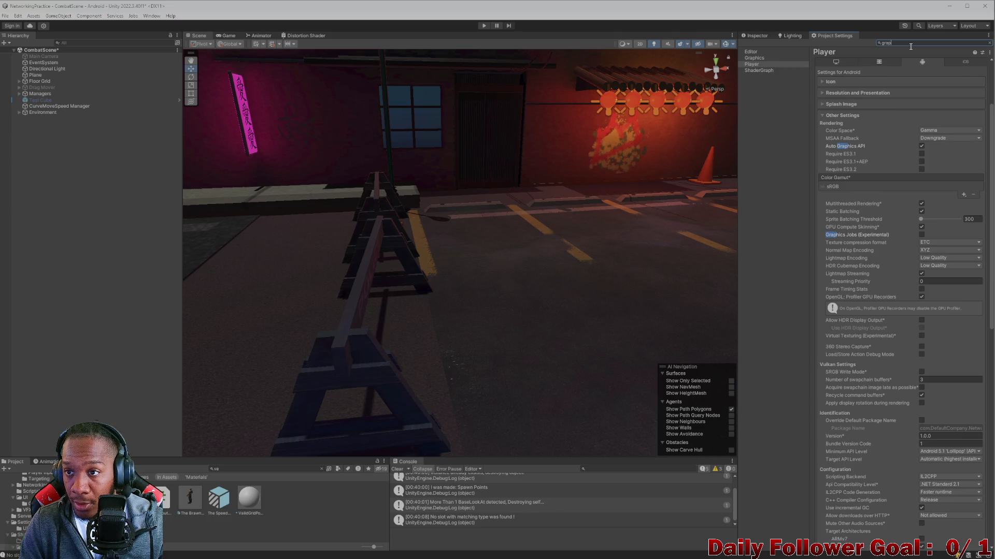
type(" api")
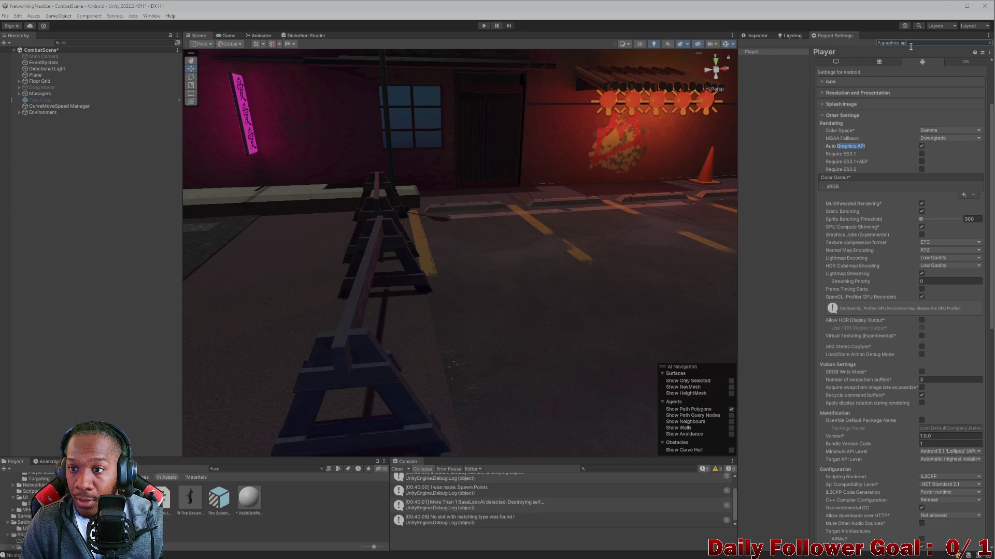
left_click(921, 146)
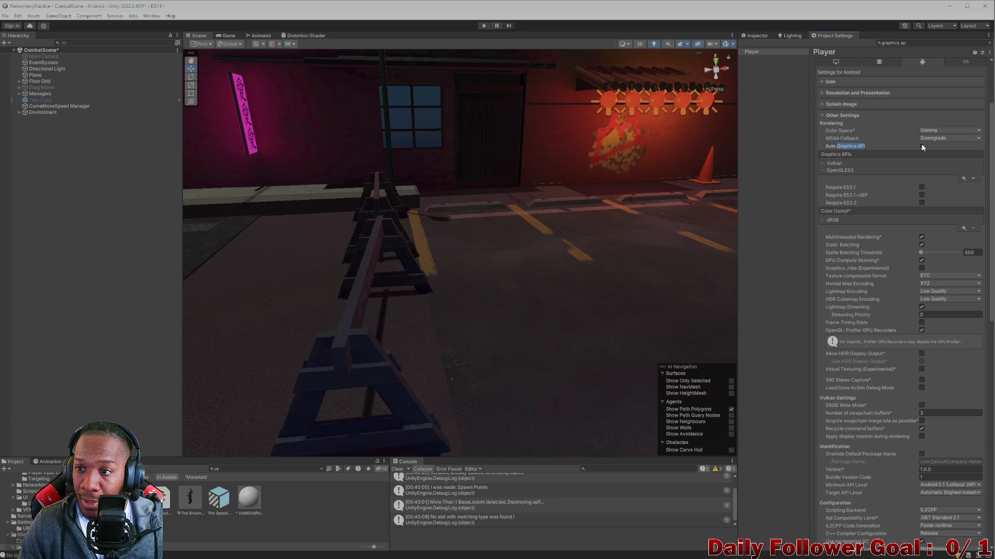
- Remove Vulkan from the Android Graphics APIs list, leaving only OpenGLES3
left_click(825, 164)
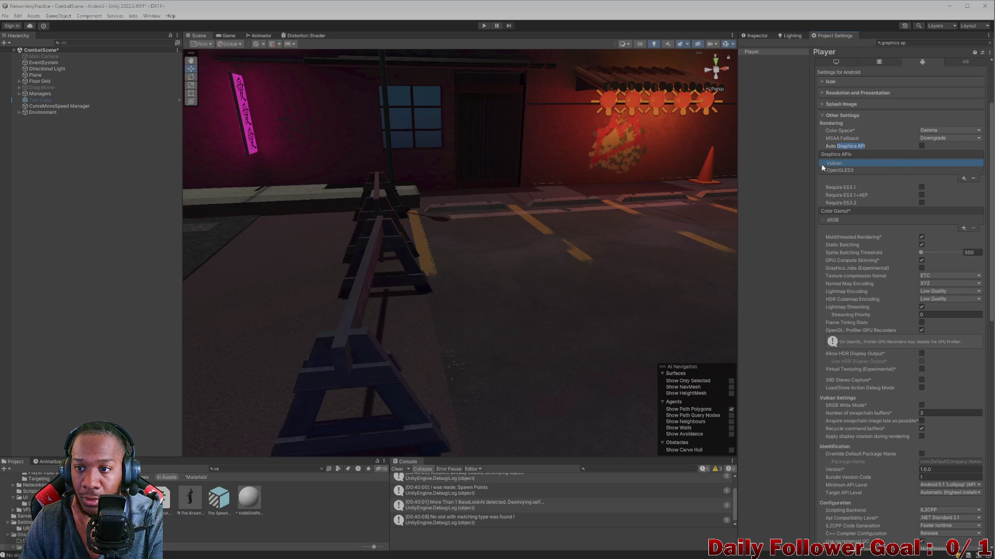
left_click(963, 179)
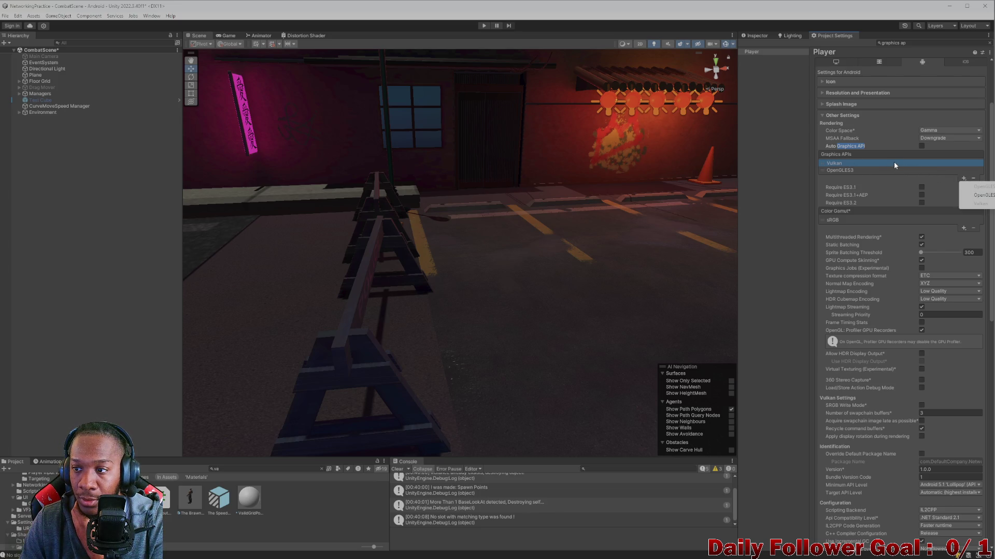
left_click(973, 179)
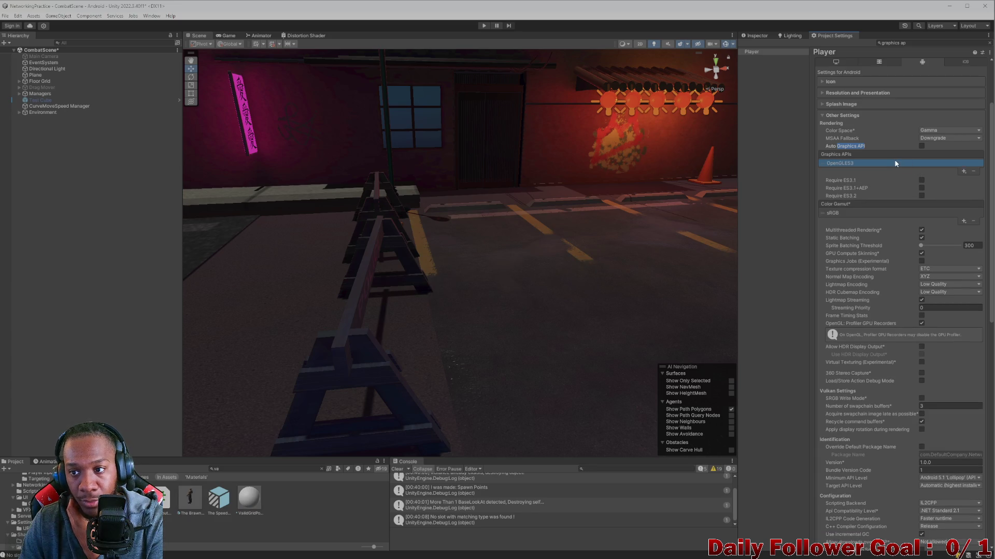
left_click(964, 172)
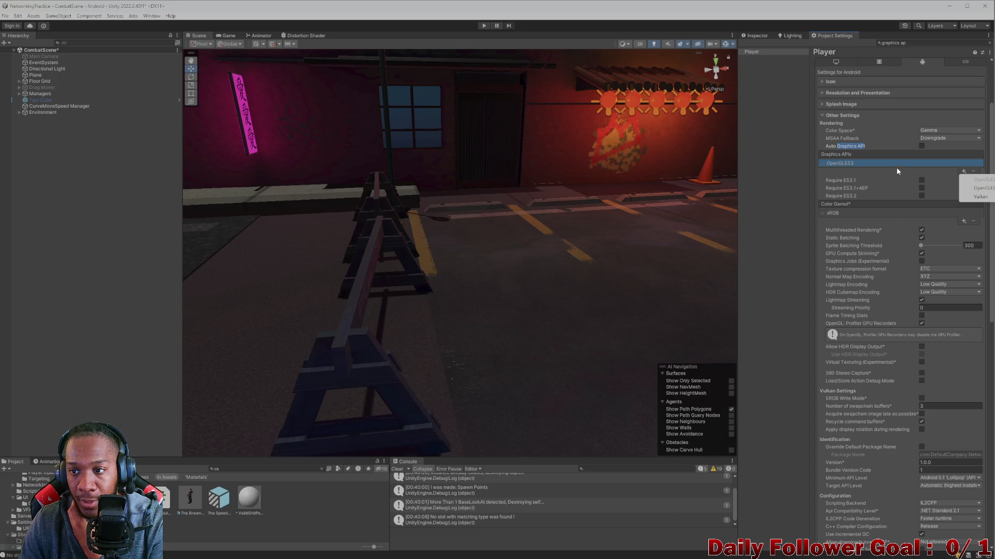
left_click(868, 158)
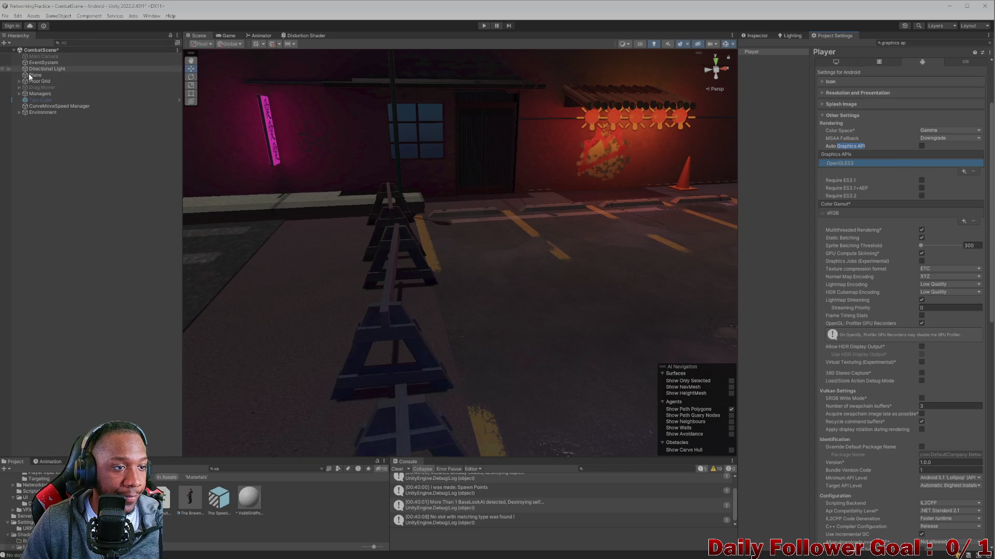
- Search assets for 'lobby' and open the Lobby scene, discarding CombatScene changes
mouse_move(456, 280)
left_mouse_down()
mouse_move(483, 250)
mouse_move(446, 348)
left_mouse_up()
left_click(256, 468)
type("lobby")
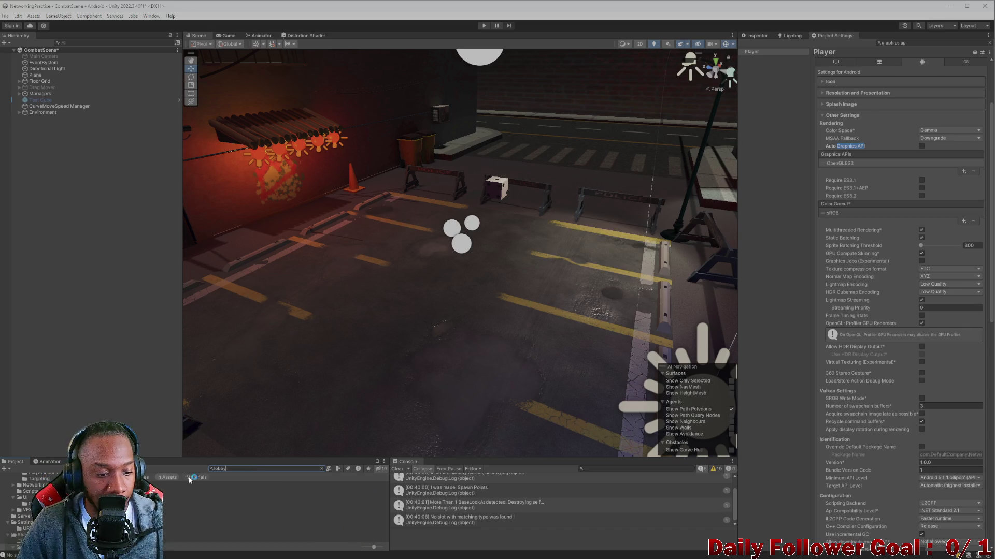
double_click(200, 498)
left_click(518, 303)
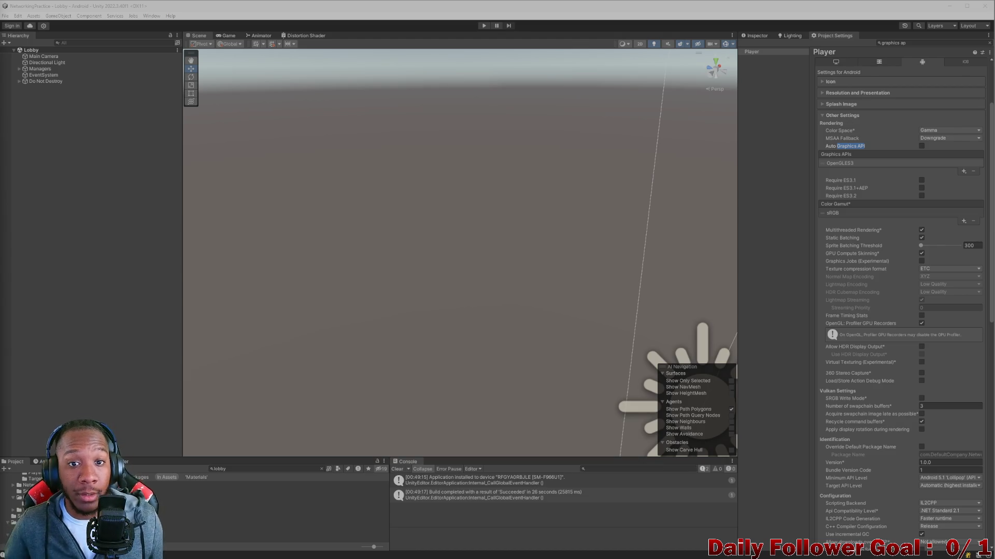
- Play the Lobby, enter a test username, connect, confirm The Brawn, then stop play mode
left_click(483, 26)
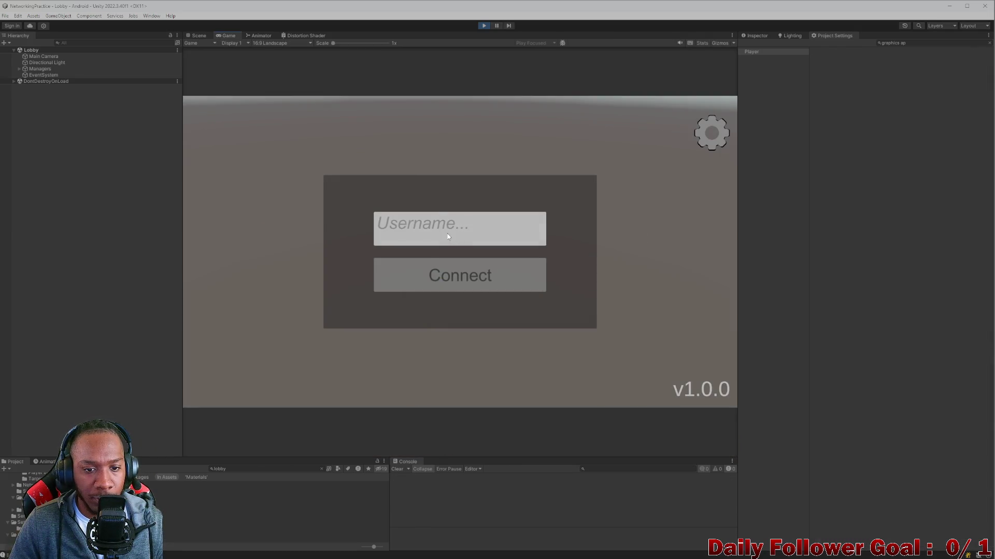
left_click(431, 234)
type("asdfasdf")
left_click(435, 265)
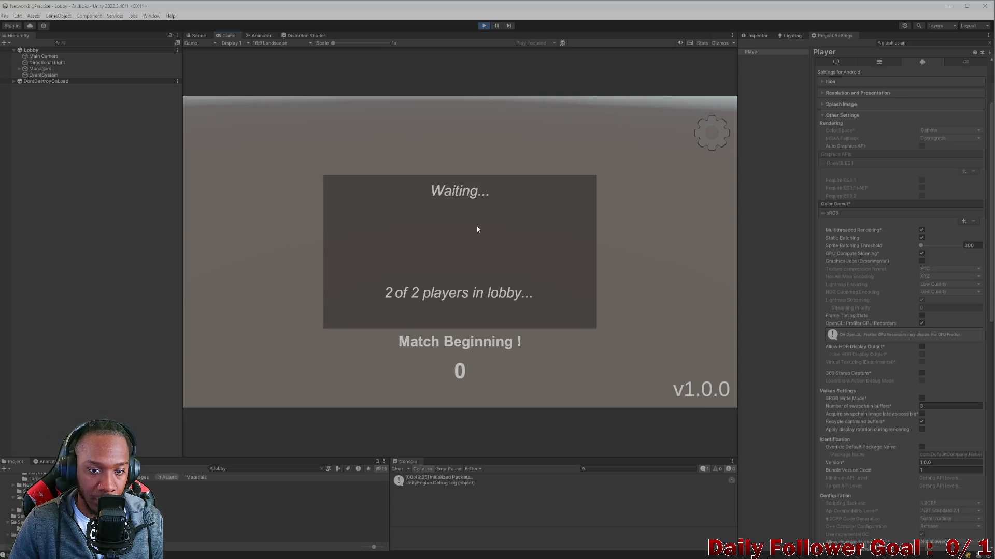
left_click(449, 200)
left_click(450, 374)
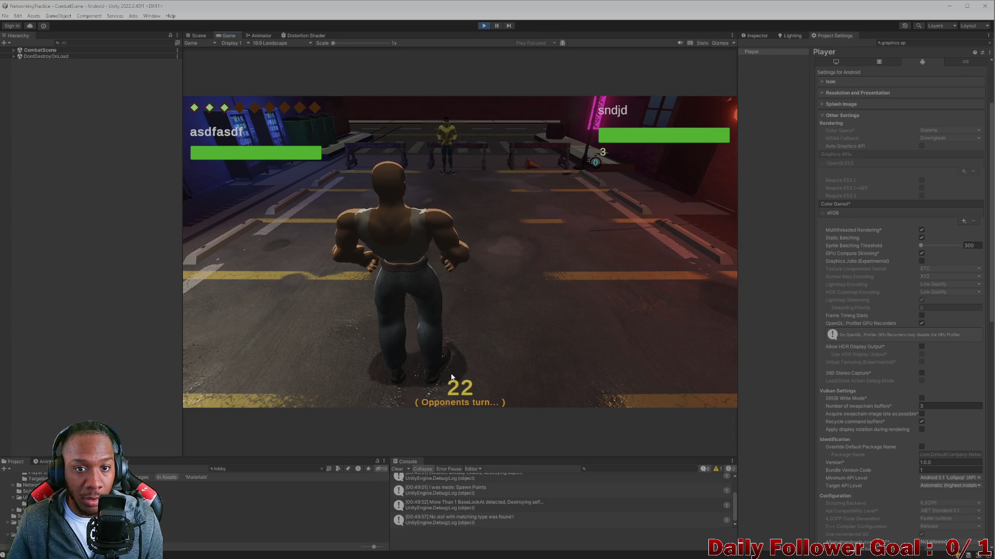
left_click(481, 25)
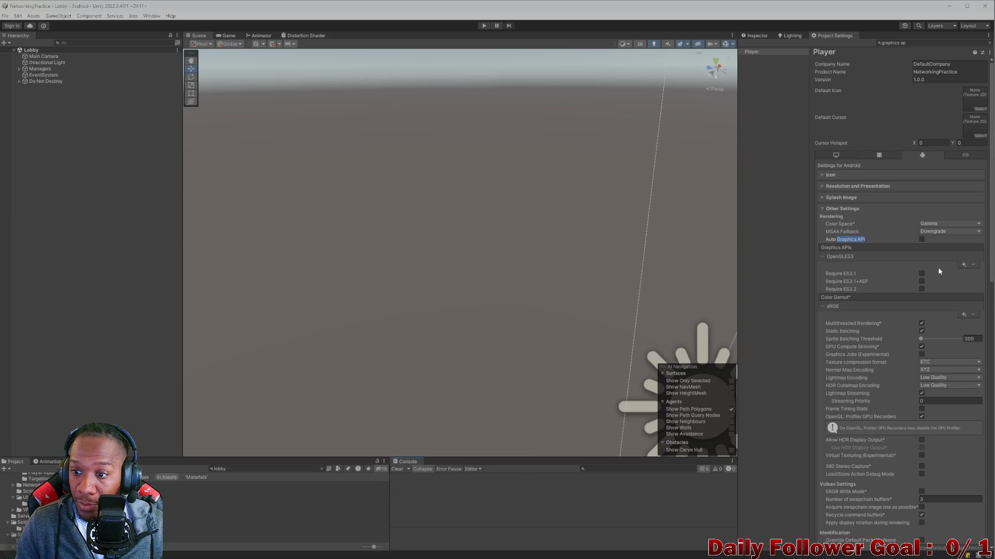
- Make Vulkan the only Android graphics API by adding it and removing OpenGLES3, then build to the device
left_click(964, 265)
left_click(981, 291)
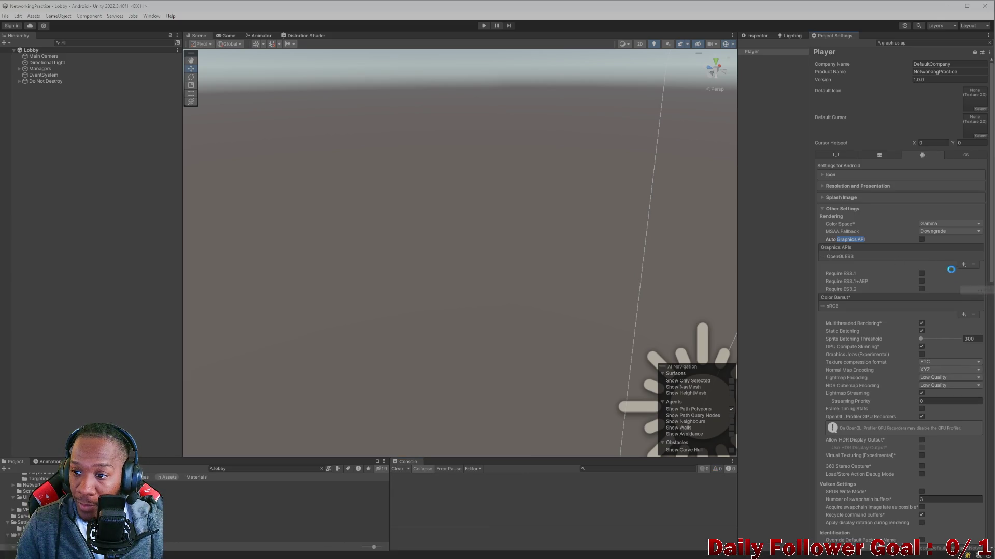
left_click(852, 255)
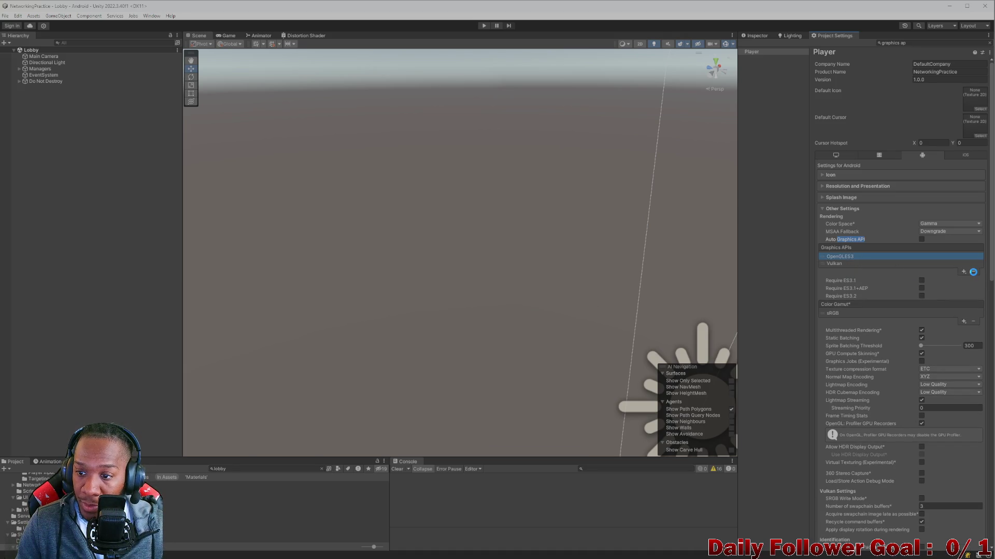
left_click(973, 272)
left_click(87, 182)
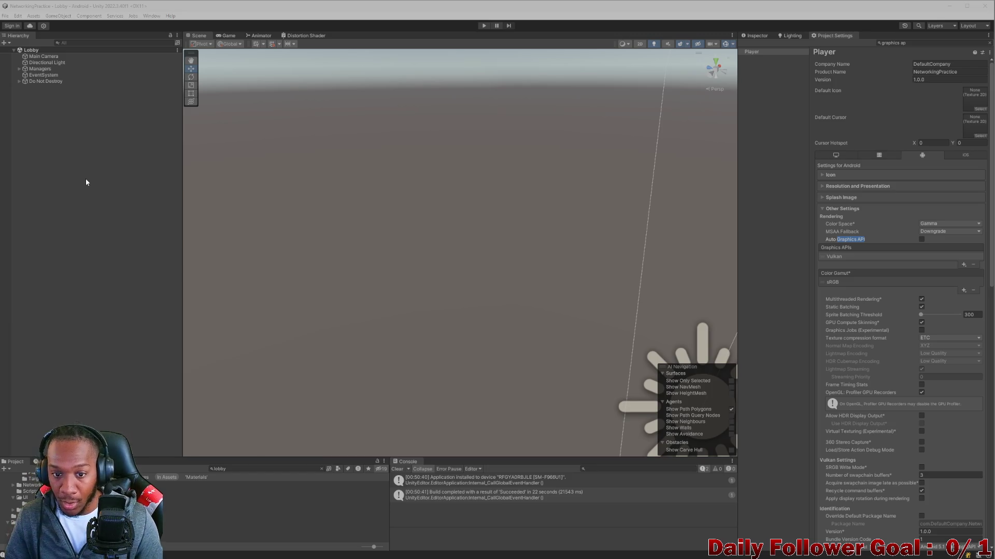
- Enter play mode and connect to the game lobby with a test username
left_click(484, 25)
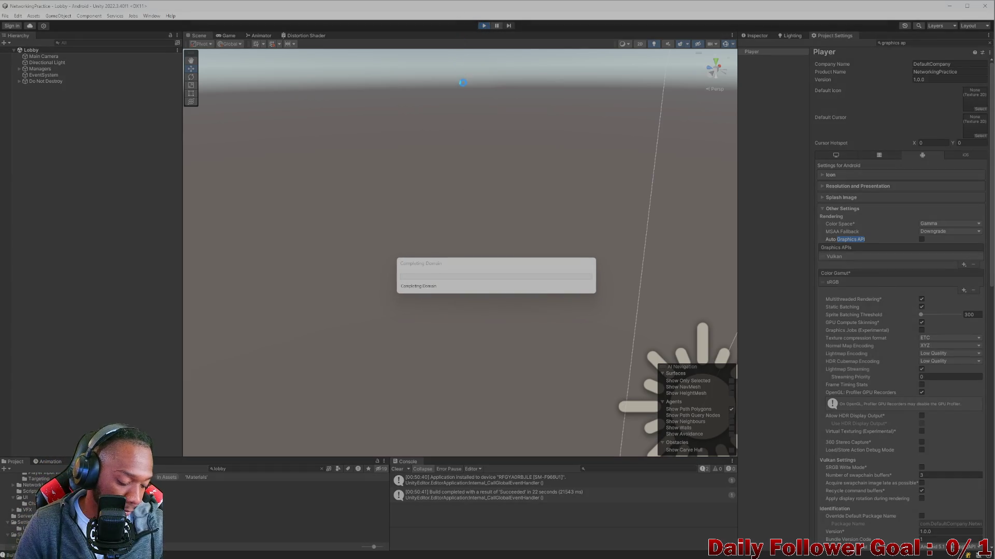
left_click(446, 232)
type("fasdfasdf")
left_click(453, 271)
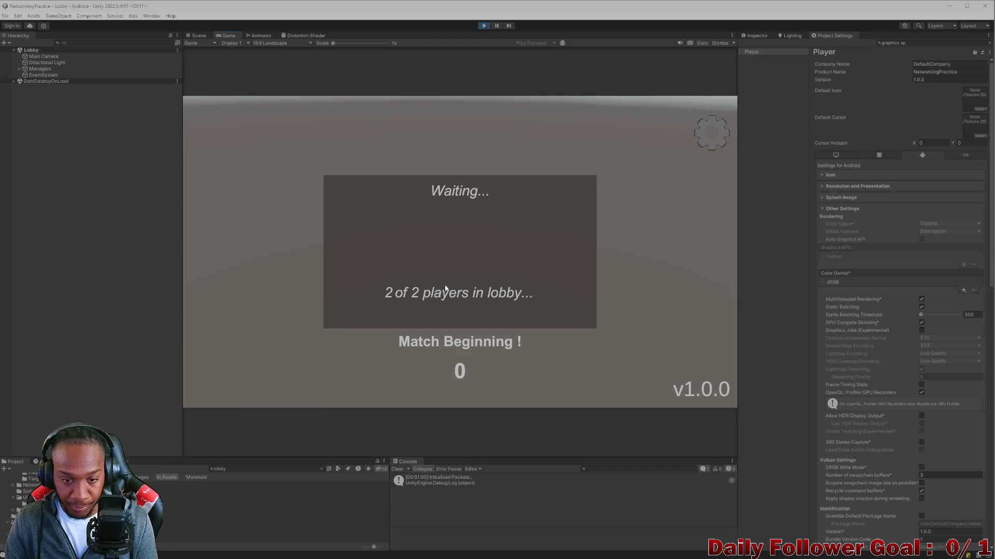
- Pick The Brawn as the character, roll the die on the turn, and stop play mode
left_click(415, 200)
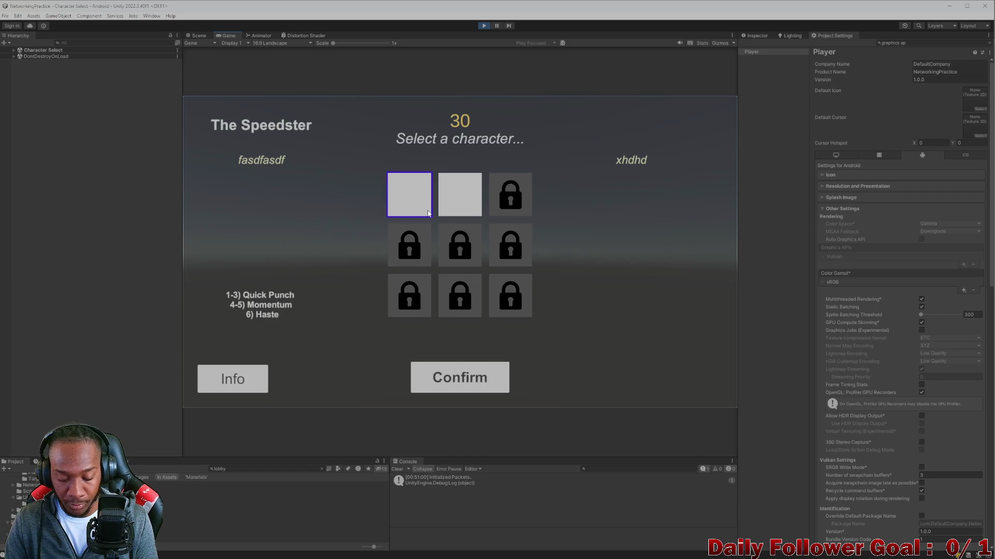
left_click(449, 195)
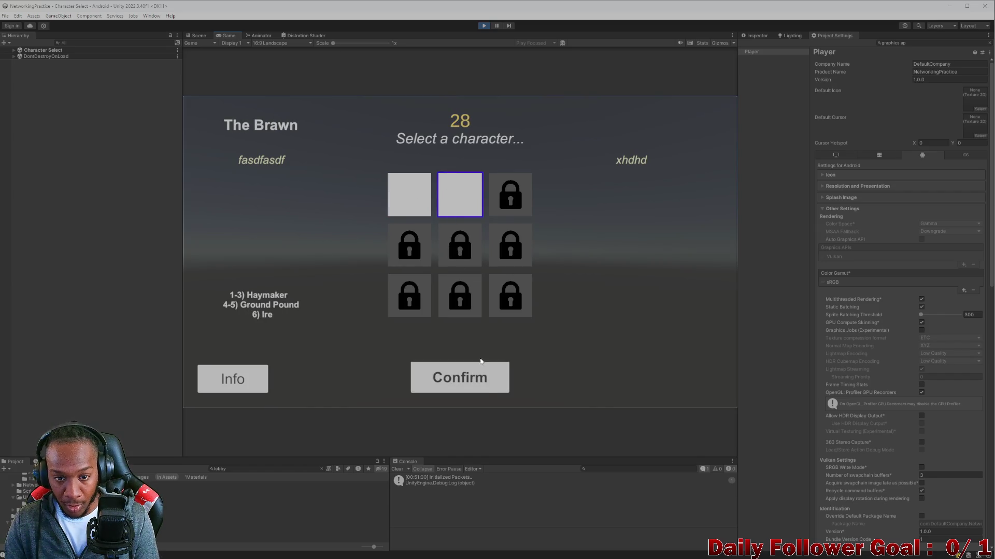
left_click(482, 379)
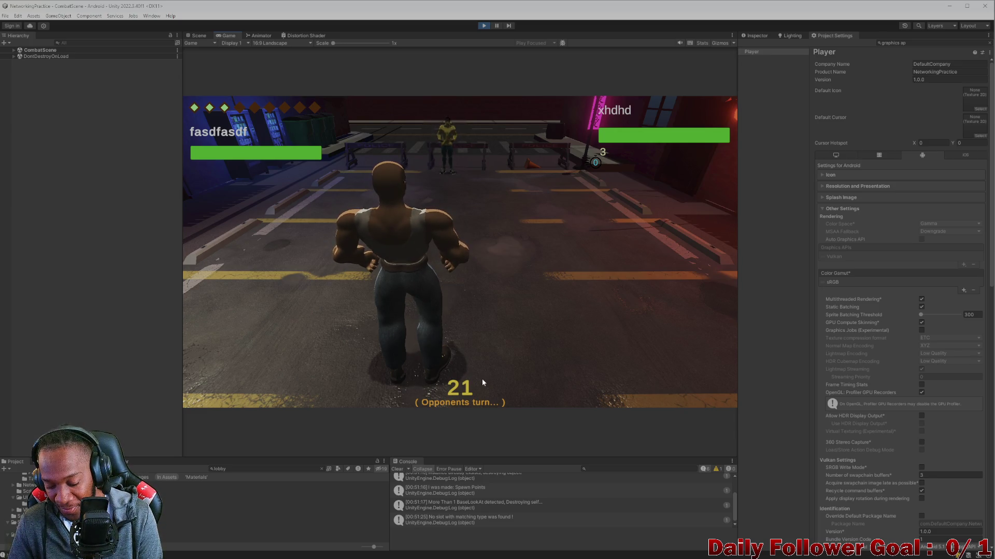
key("space")
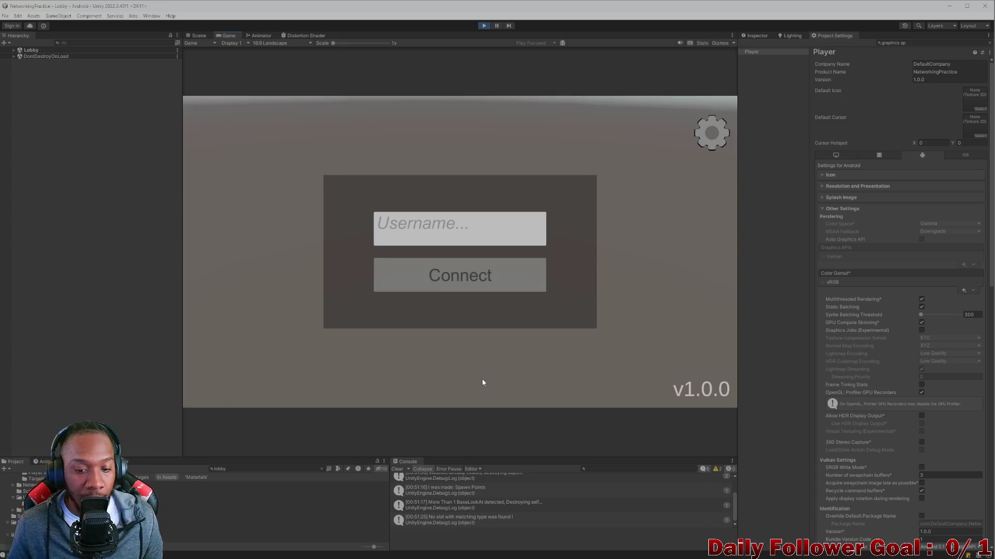
left_click(481, 26)
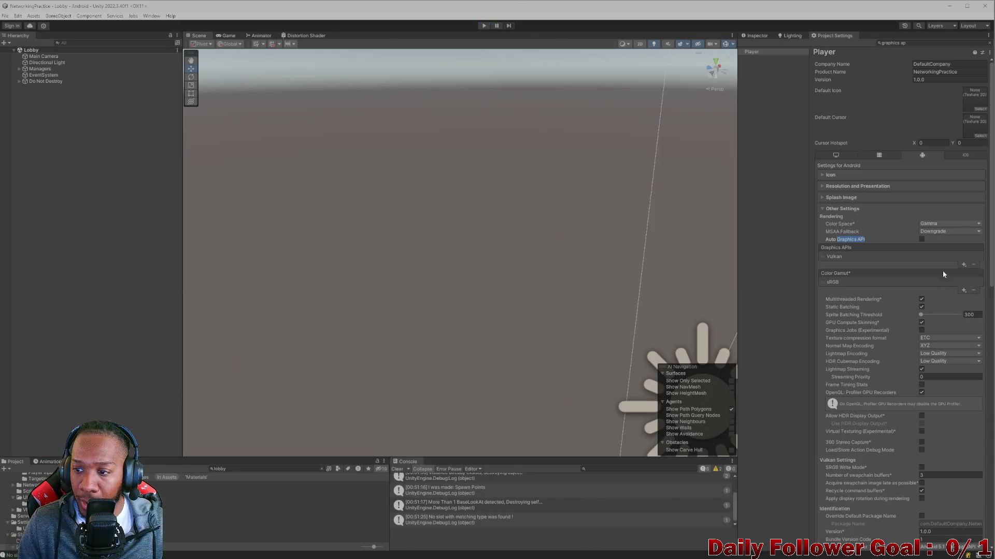
- Add OpenGLES3 back, re-enable Auto Graphics API for Android, and return to the ChatGPT window
left_click(963, 264)
left_click(981, 274)
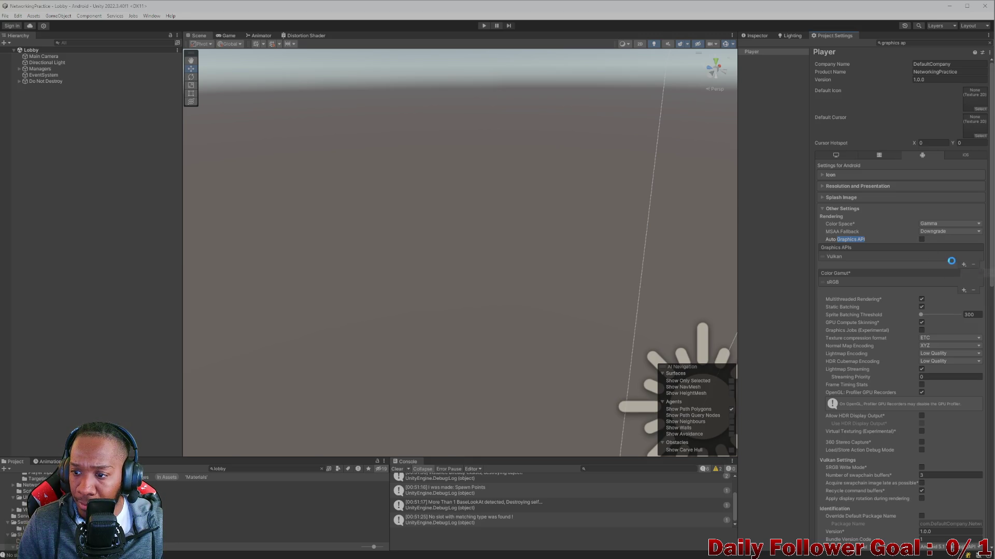
left_click(921, 239)
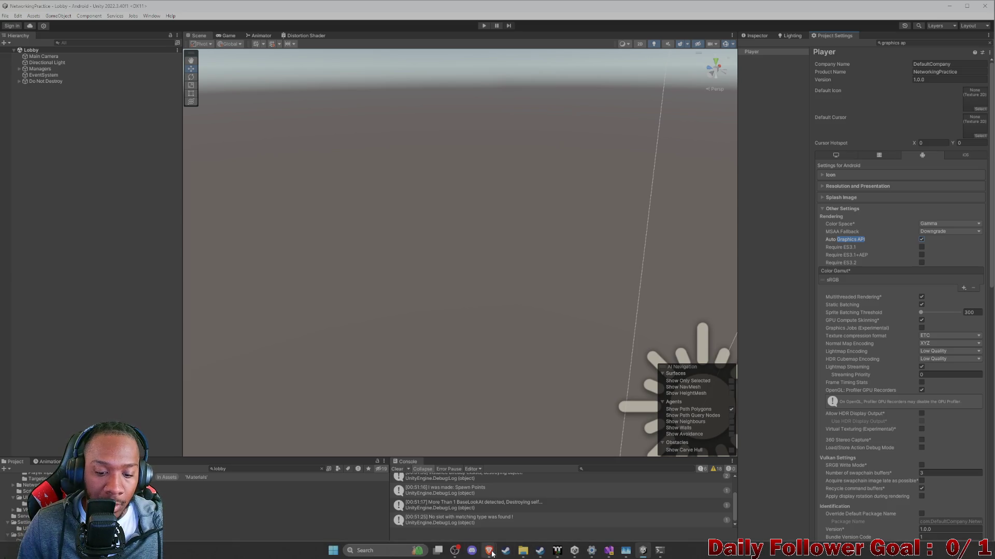
mouse_move(492, 553)
left_click(553, 510)
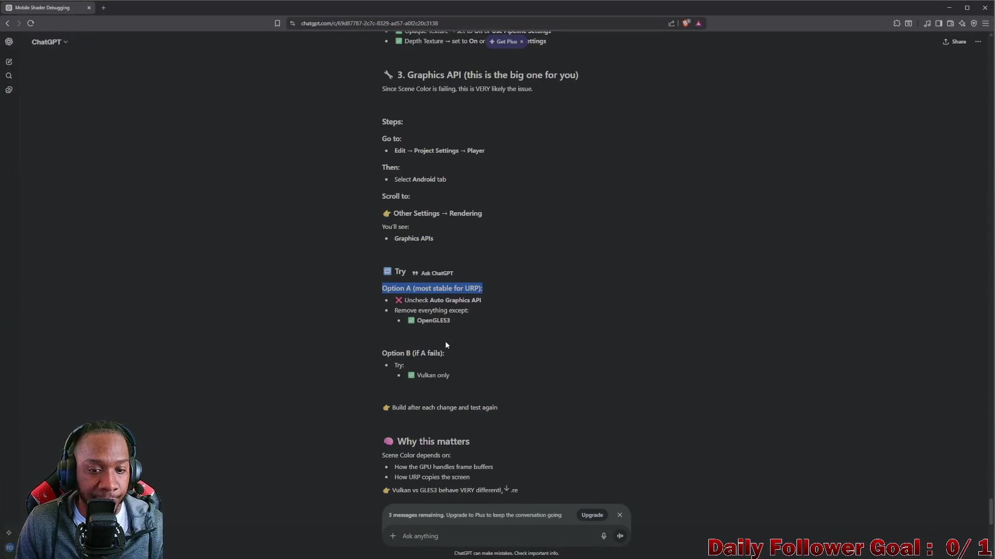
- Scroll ChatGPT's reply, highlighting the Scene Color mobile warning and the 'Your situation' section
scroll(444, 340, "down", 2)
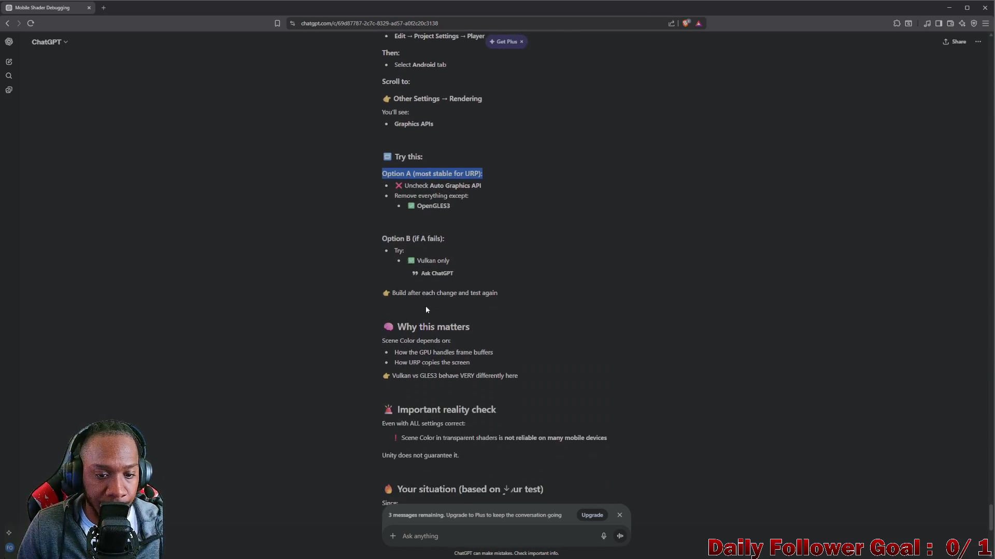
scroll(406, 306, "down", 1)
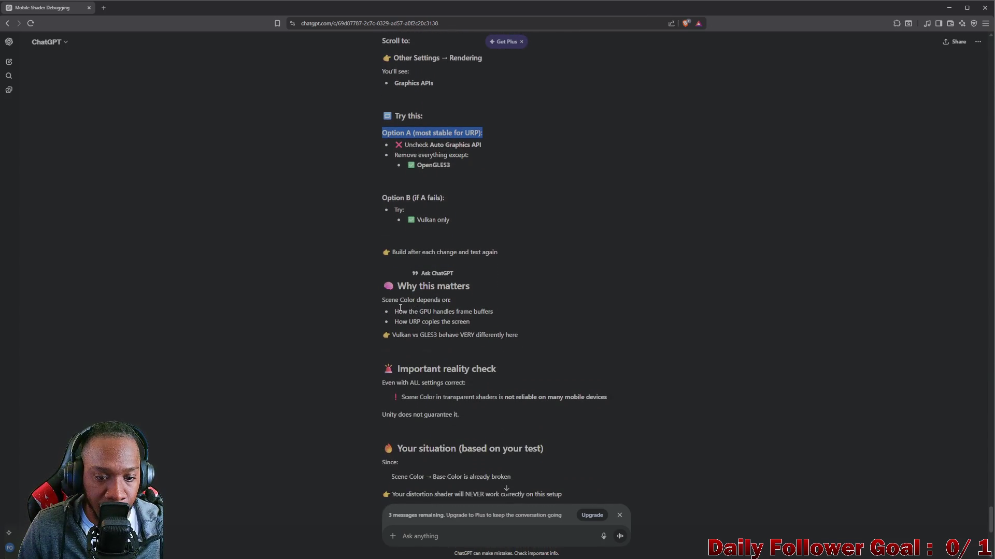
scroll(400, 308, "down", 2)
left_click_drag(405, 322, 608, 322)
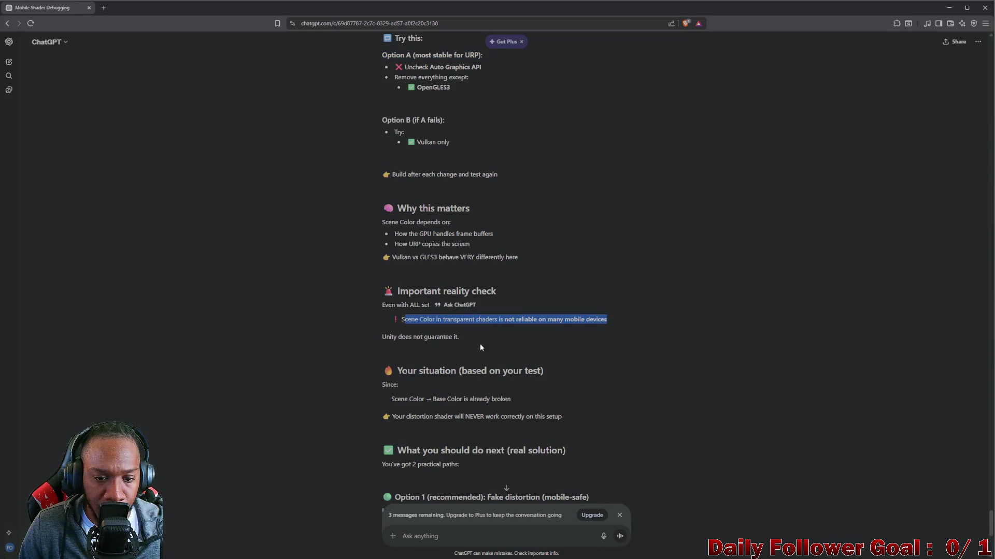
left_click_drag(381, 337, 445, 337)
scroll(455, 321, "down", 2)
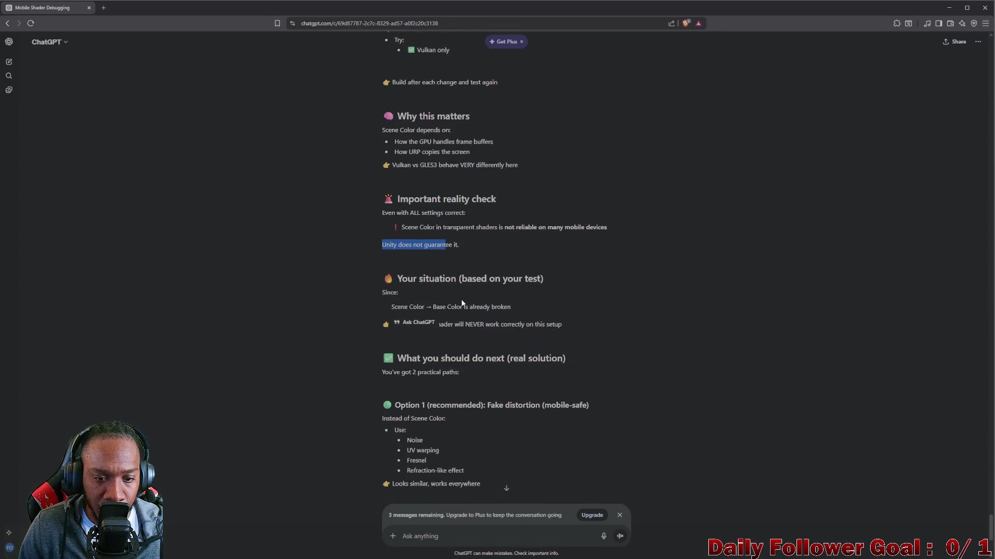
scroll(462, 303, "down", 1)
left_click_drag(398, 255, 561, 256)
left_click(385, 269)
left_click_drag(384, 269, 538, 288)
scroll(421, 229, "down", 2)
- Read the verdict that the shader will never work and the two practical paths, starting with fake distortion
mouse_move(393, 223)
left_mouse_down()
mouse_move(423, 236)
mouse_move(575, 226)
left_mouse_up()
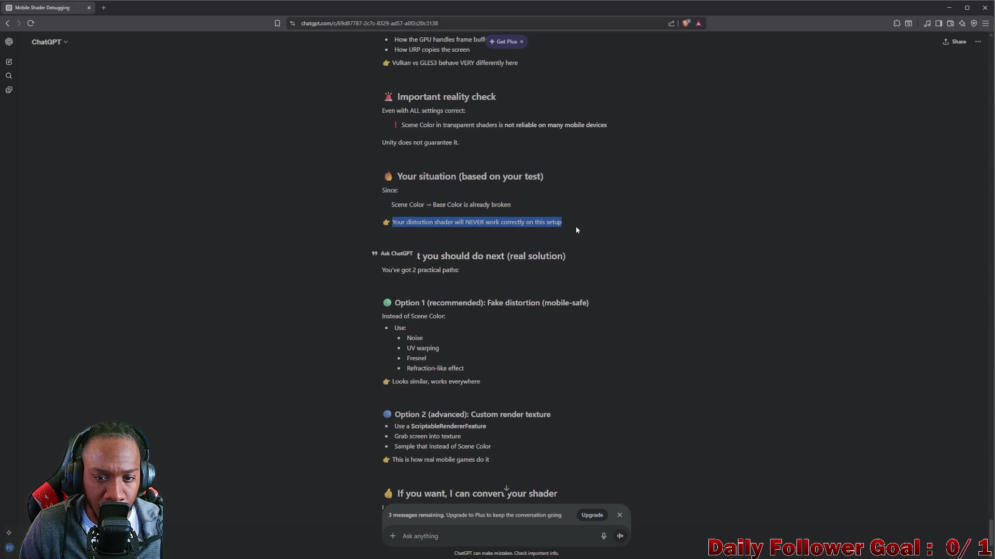
scroll(499, 226, "down", 1)
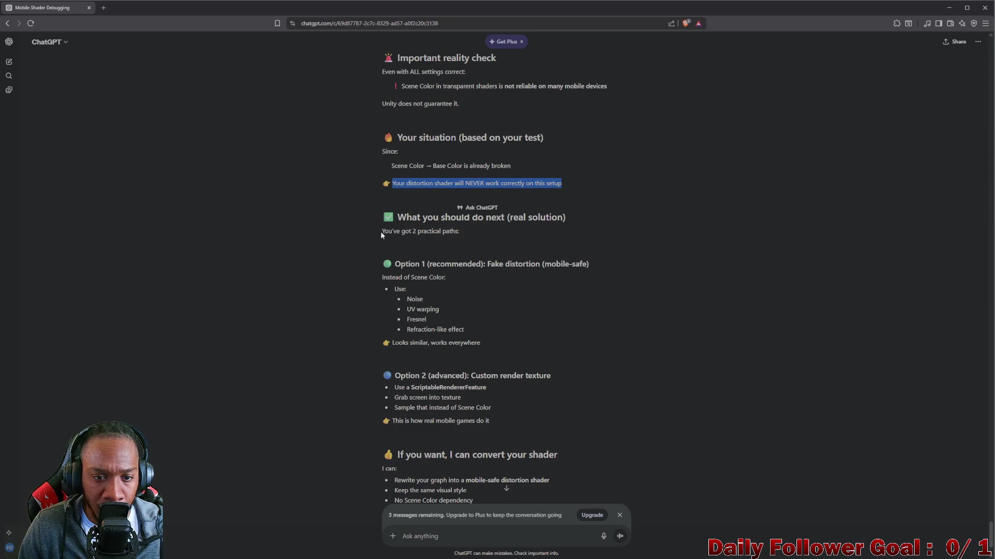
left_click_drag(399, 219, 460, 234)
left_click(471, 253)
mouse_move(498, 267)
left_mouse_down()
mouse_move(608, 268)
mouse_move(453, 273)
mouse_move(464, 254)
mouse_move(483, 265)
mouse_move(382, 266)
left_mouse_up()
scroll(452, 272, "down", 2)
left_click(396, 211)
left_click(482, 266)
- Read the Custom render texture option, its steps, and the offer to convert the shader
scroll(429, 286, "down", 1)
left_click_drag(472, 289, 561, 291)
left_click(497, 304)
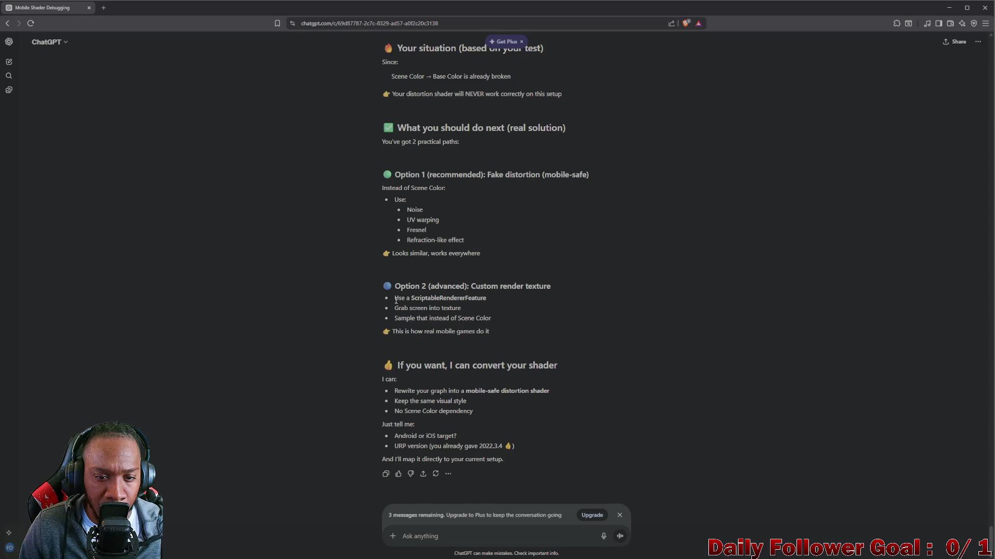
mouse_move(390, 303)
left_mouse_down()
mouse_move(497, 307)
mouse_move(407, 310)
mouse_move(468, 317)
mouse_move(419, 317)
mouse_move(493, 324)
mouse_move(450, 332)
mouse_move(492, 335)
left_mouse_up()
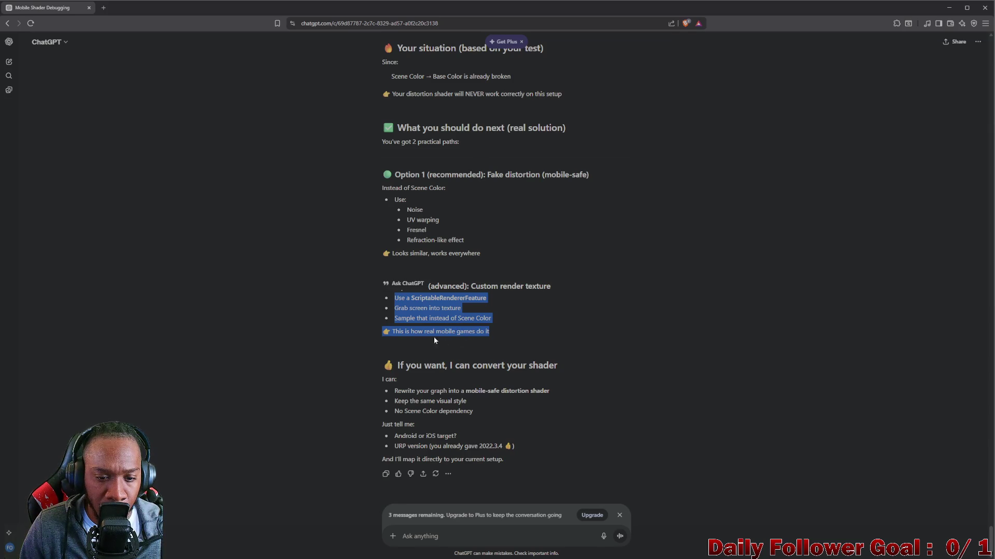
mouse_move(396, 369)
left_mouse_down()
mouse_move(555, 377)
mouse_move(400, 392)
mouse_move(404, 383)
mouse_move(559, 399)
mouse_move(466, 403)
mouse_move(486, 411)
left_mouse_up()
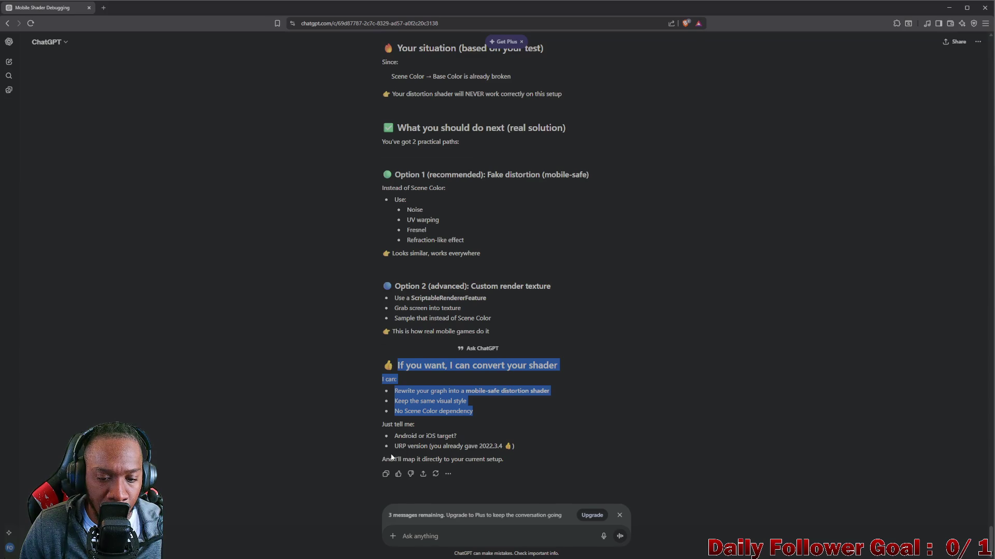
left_click_drag(384, 456, 492, 464)
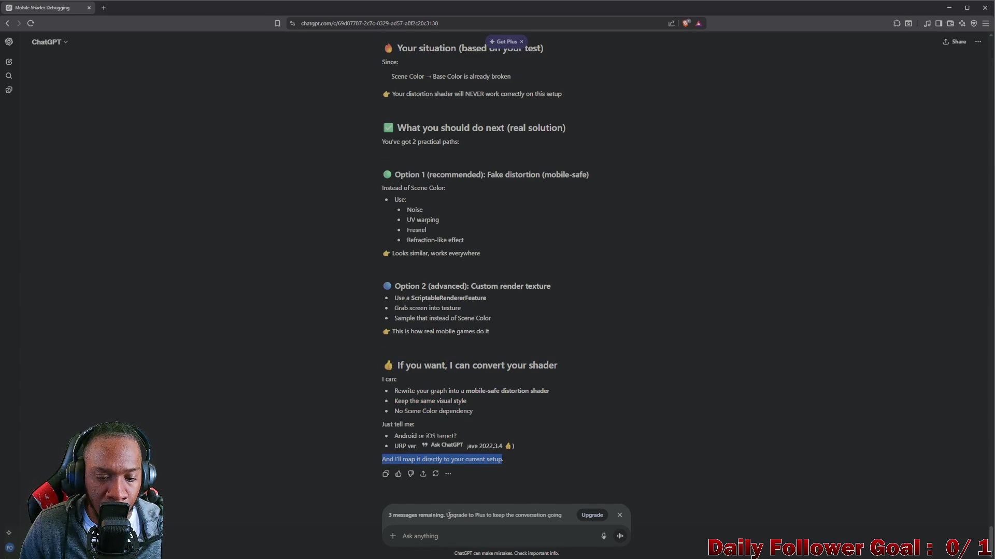
- Ask ChatGPT to make the distortion mobile safe, since Scene Color seems broken on mobile
left_click(456, 536)
type("Okay m")
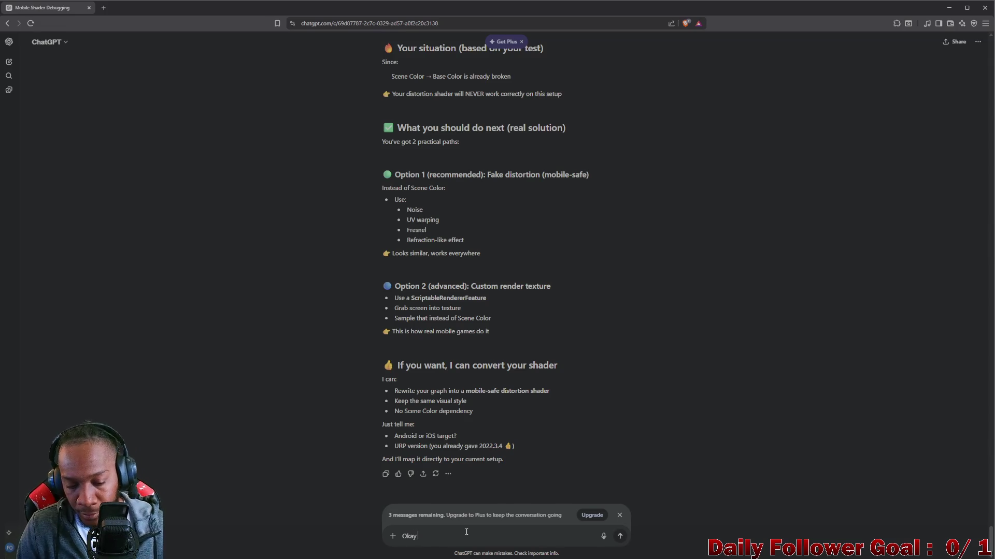
type("ake it mobile sa")
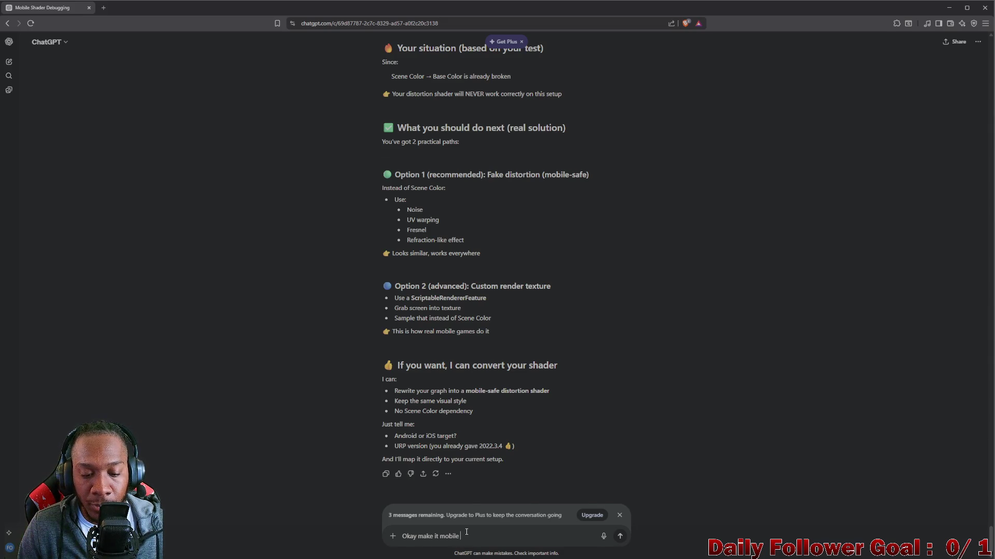
key("BackSpace")
key("BackSpace")
key("BackSpace")
type("the distortio")
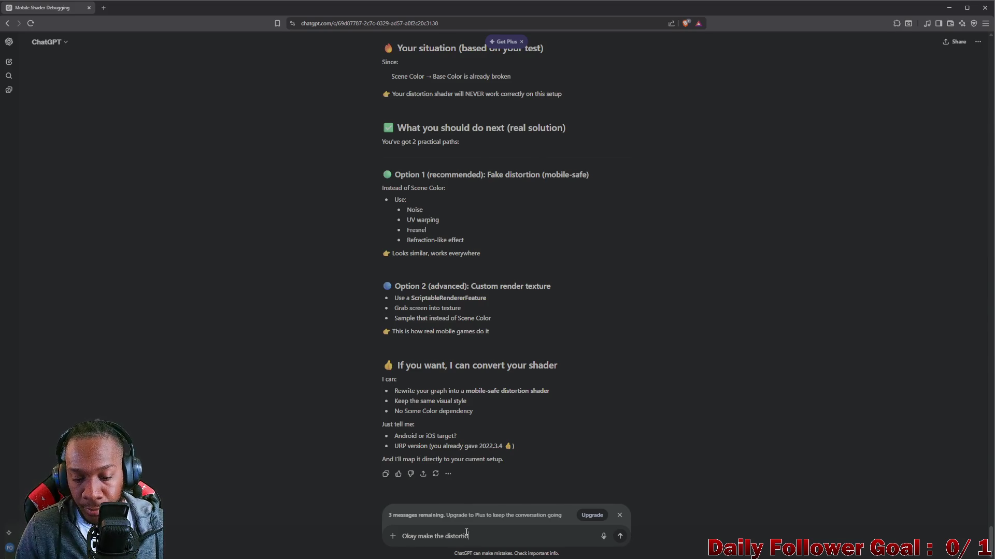
type("mobile")
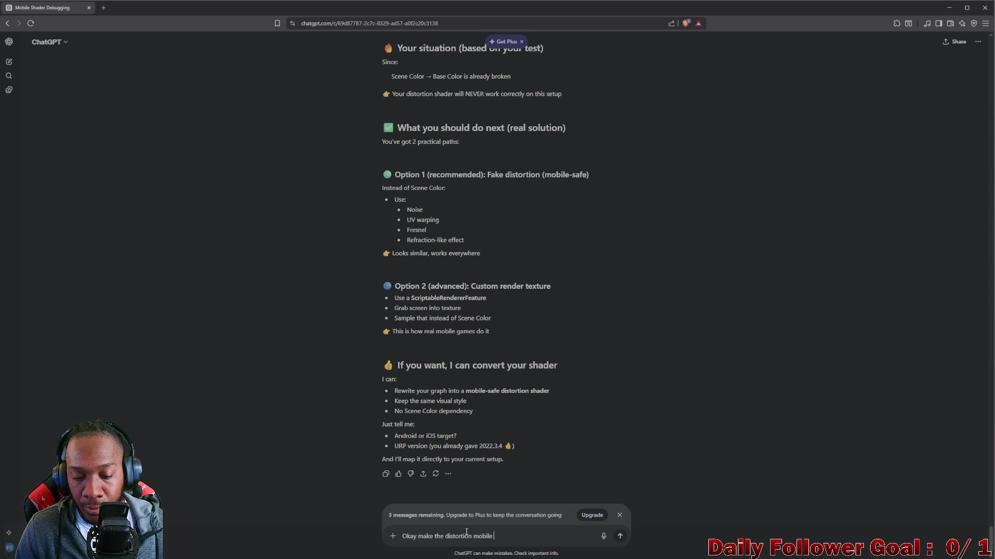
type("fge")
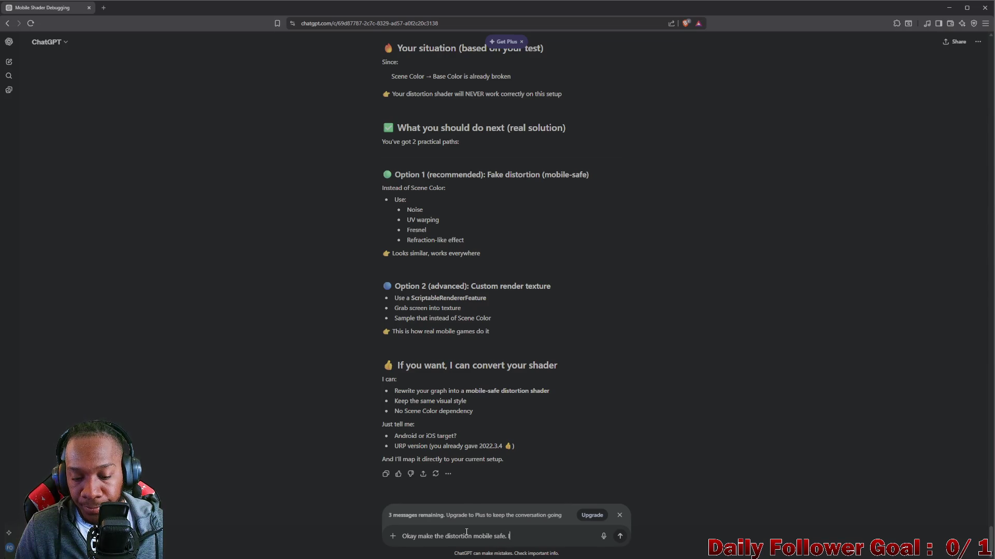
type("like the scene colo")
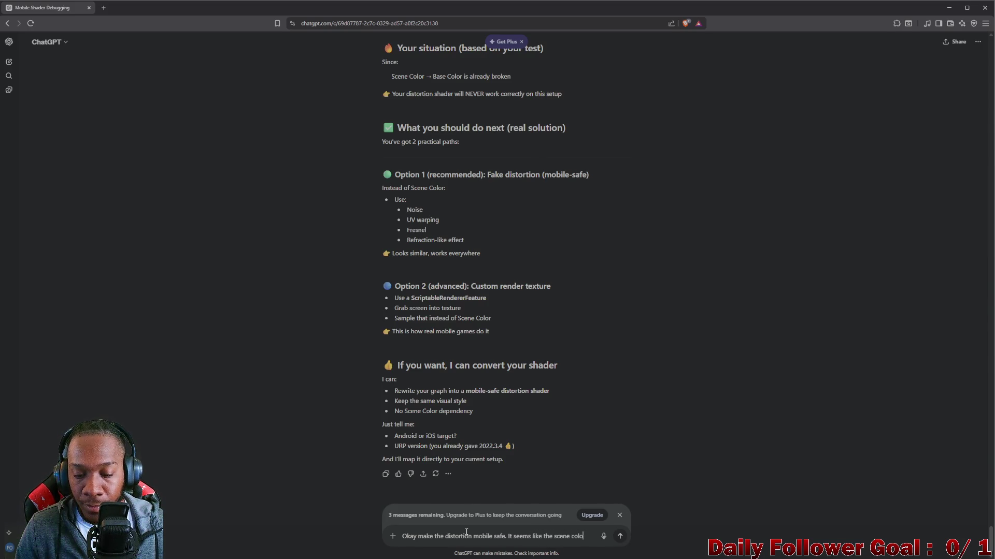
type("df")
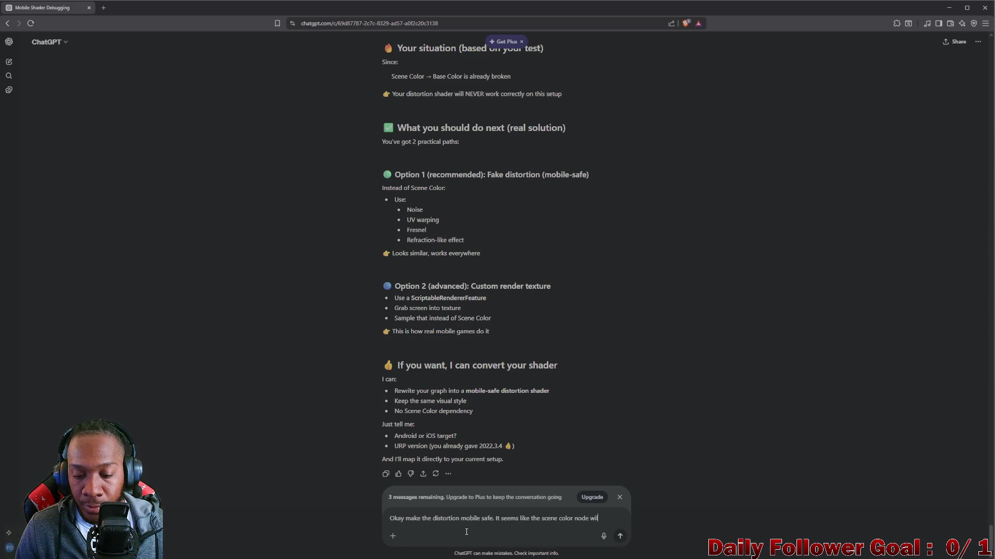
type("k on mobile")
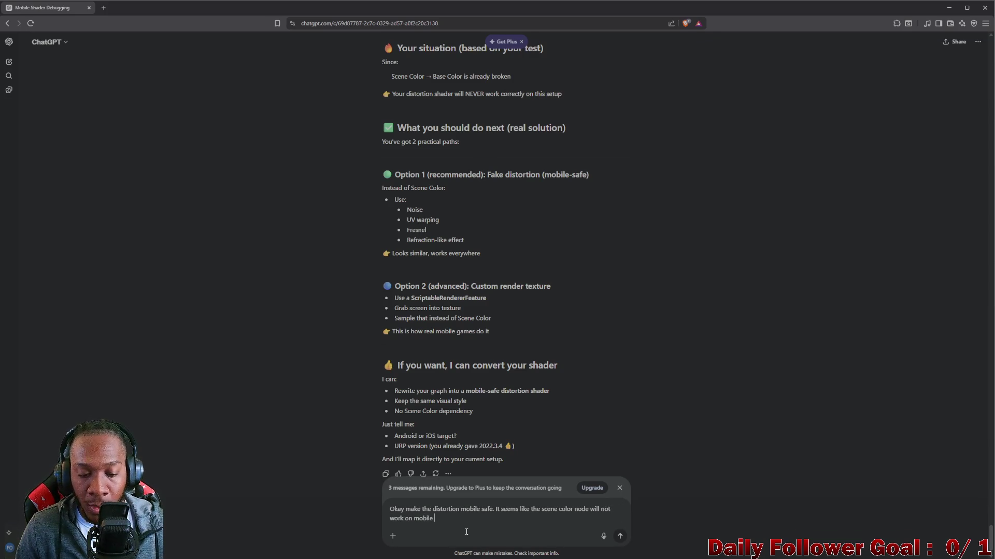
key("Return")
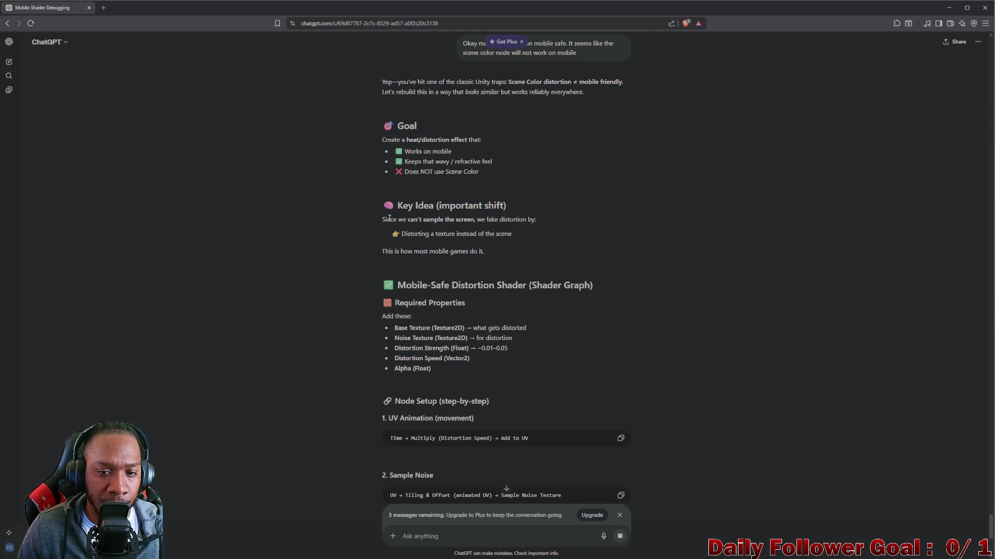
- Highlight the lines on faking distortion with a texture, then scroll through the rest of the answer
mouse_move(464, 227)
left_mouse_down()
mouse_move(510, 234)
mouse_move(539, 211)
left_mouse_up()
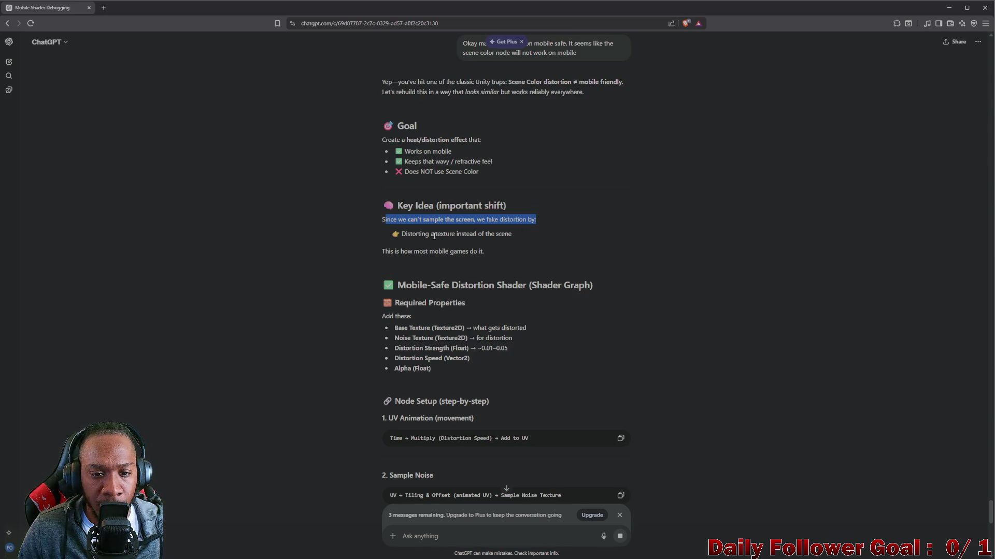
left_click_drag(433, 234, 471, 234)
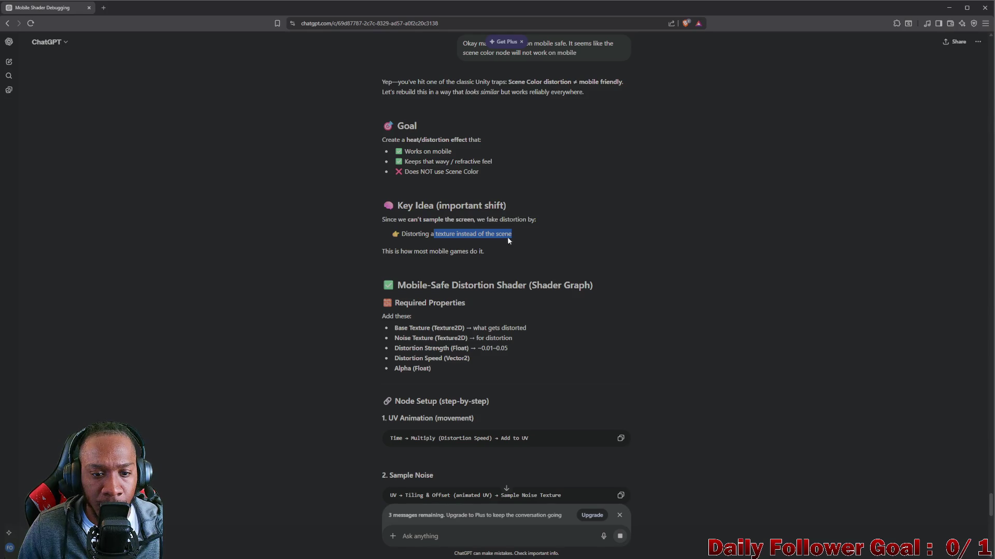
left_click_drag(380, 251, 476, 262)
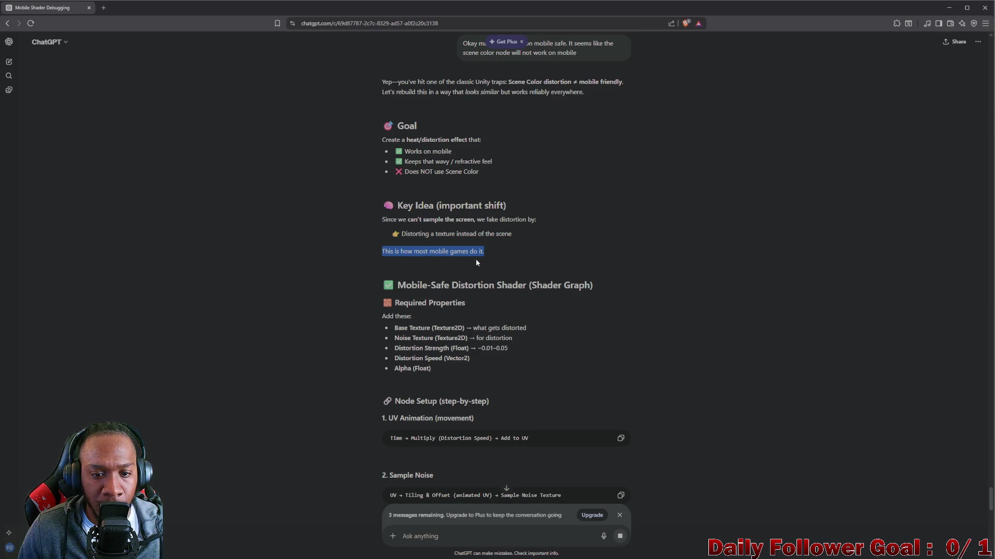
scroll(446, 260, "down", 4)
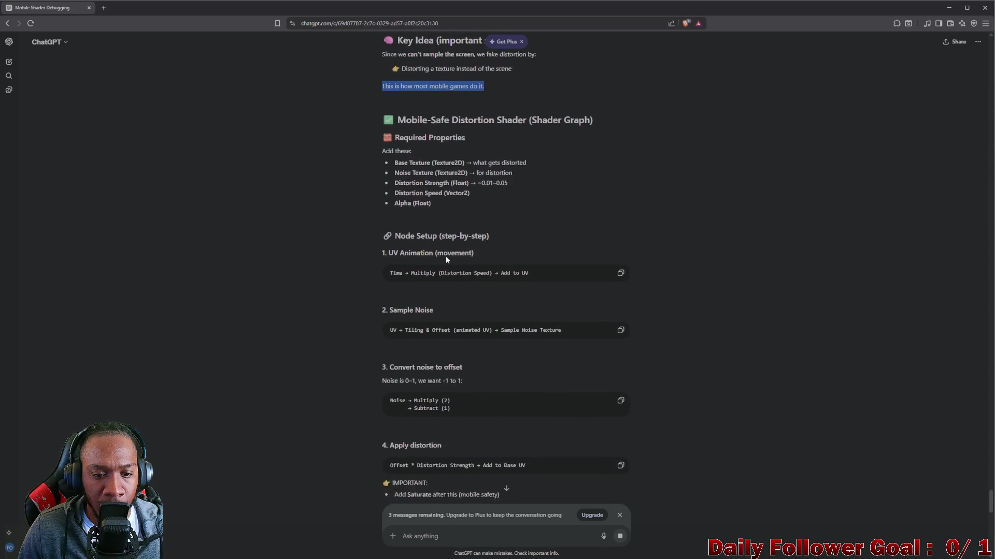
scroll(445, 256, "down", 9)
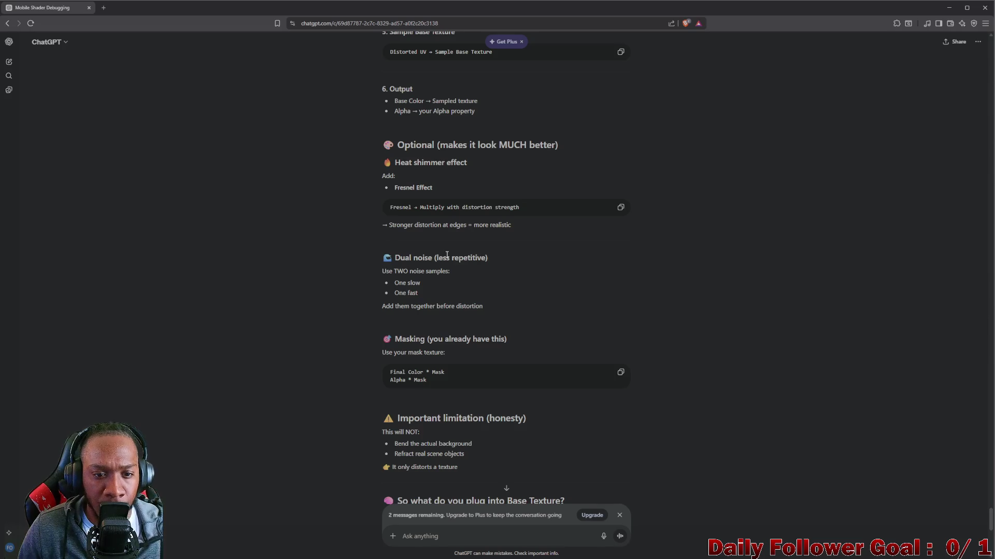
scroll(449, 256, "down", 9)
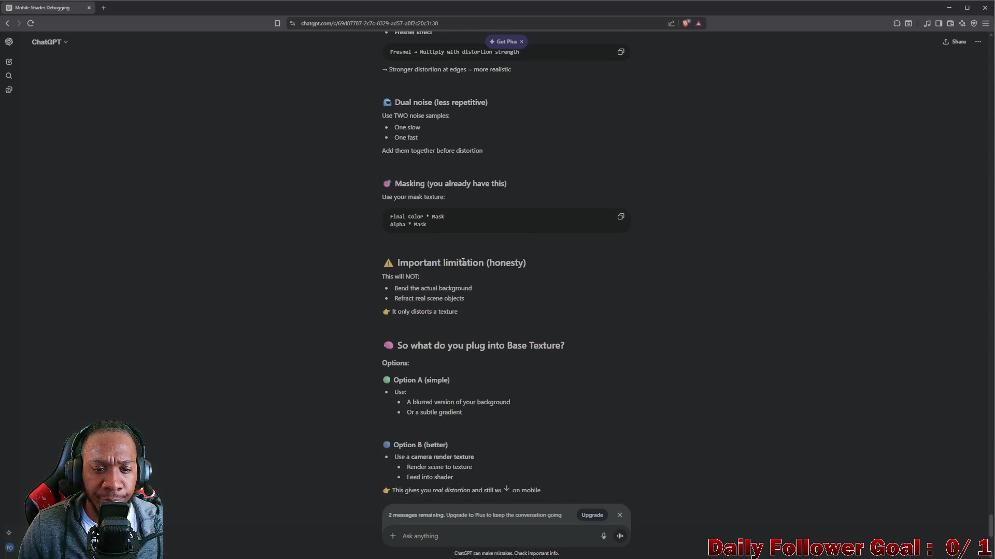
scroll(518, 284, "down", 2)
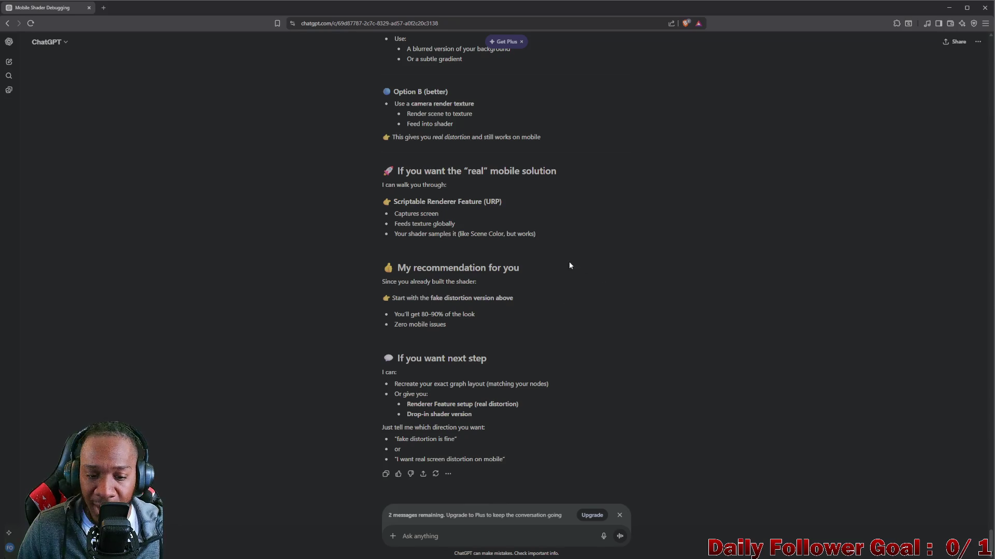
scroll(709, 267, "up", 2)
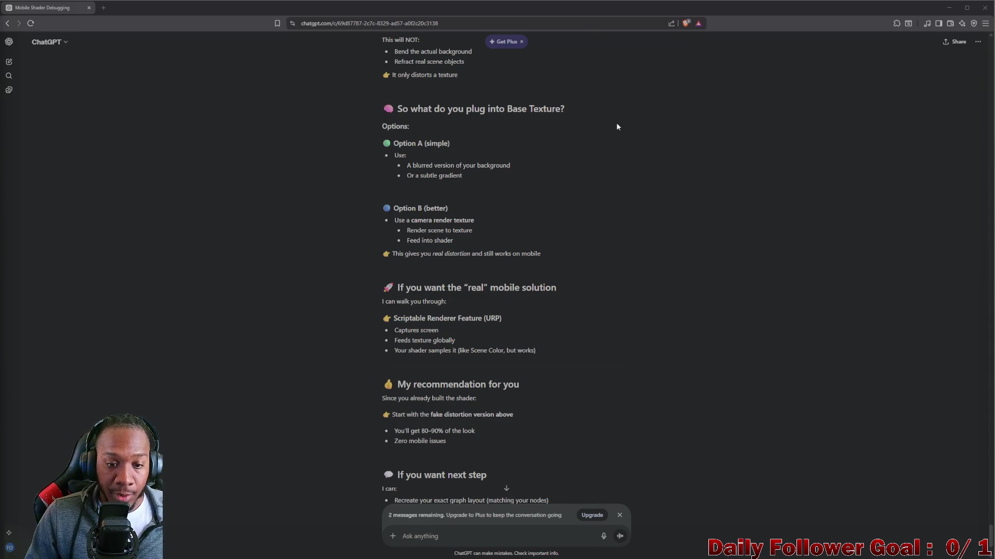
scroll(507, 255, "down", 3)
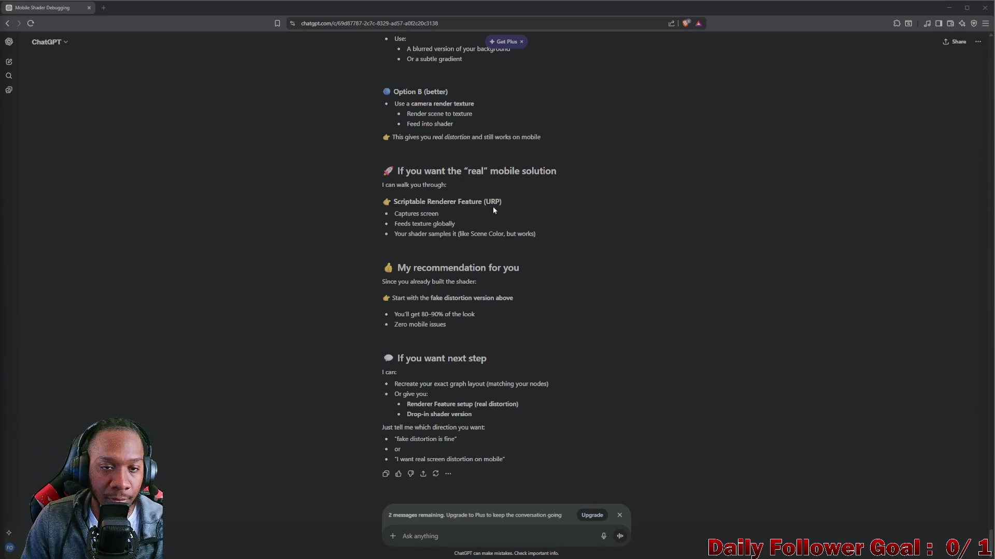
- Search Google in a new tab for 'scene color unity does not work on mobile'
left_click(103, 8)
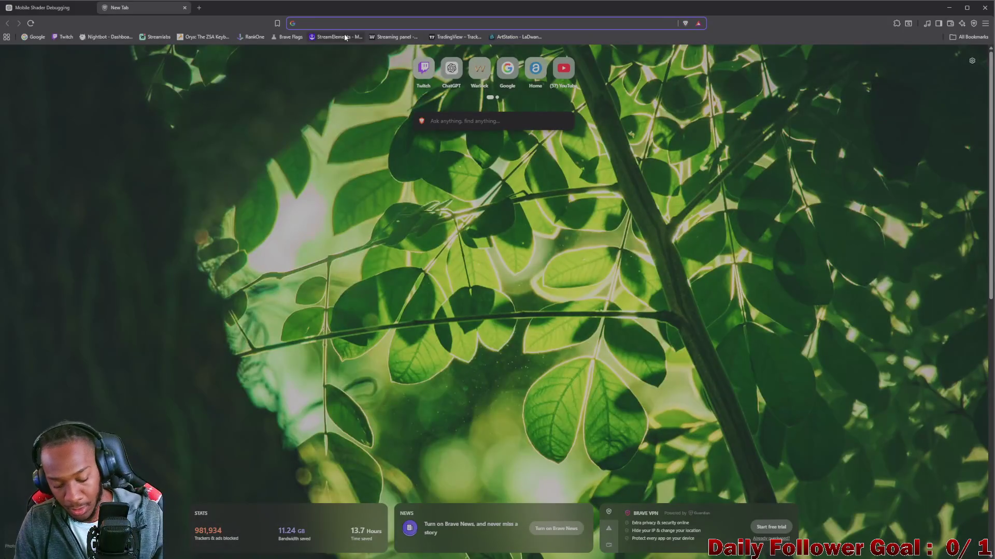
type("scene colo")
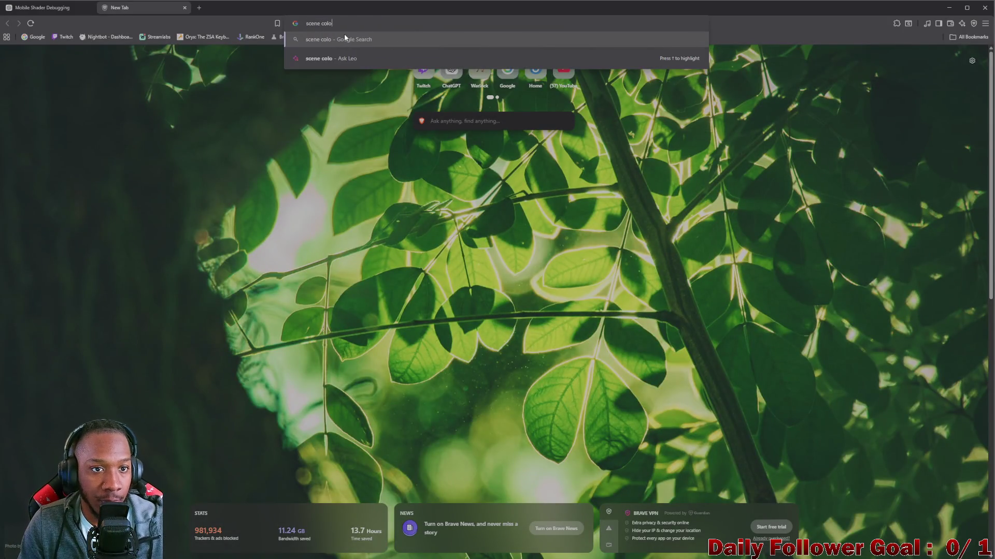
type(" bu")
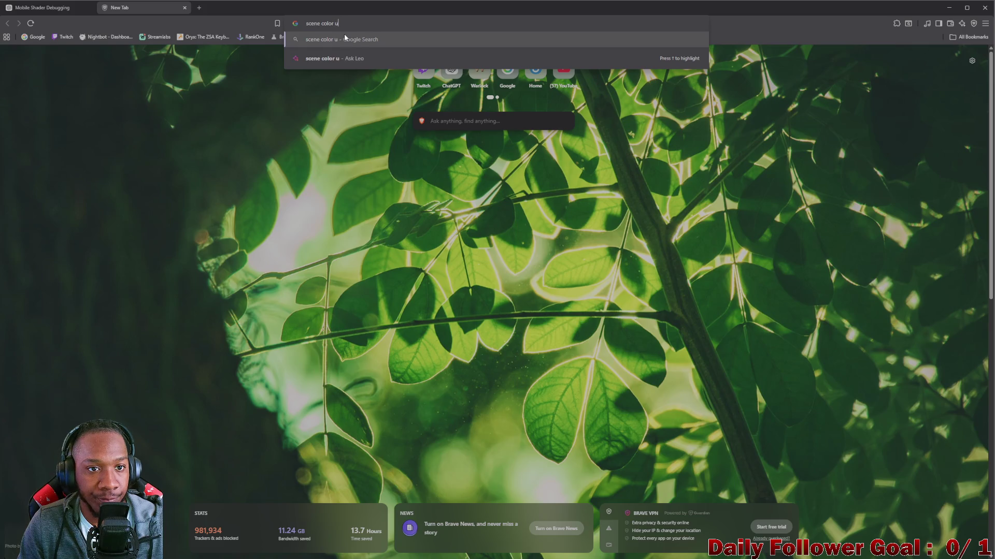
type("nity does not wok")
key("BackSpace")
type("rk on mobile")
key("Return")
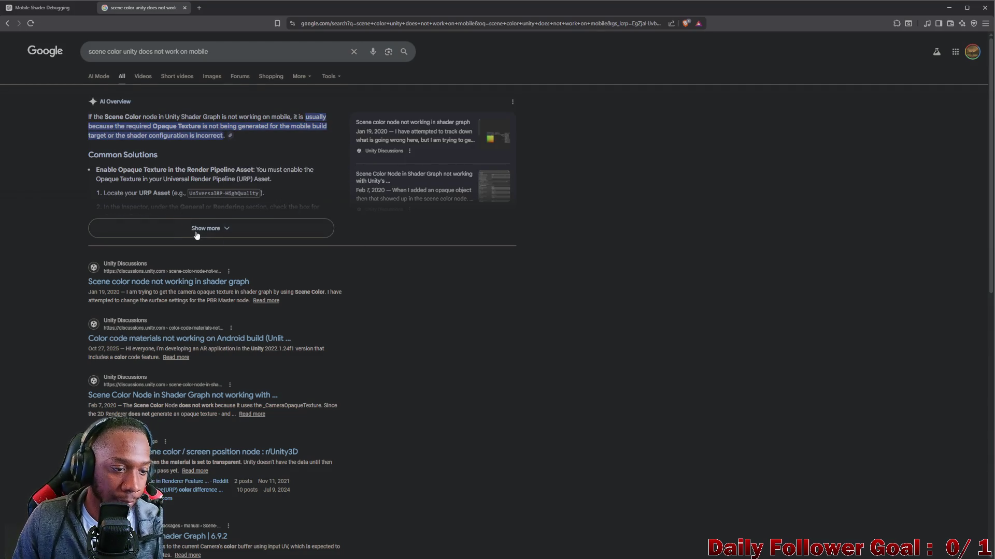
- Scroll the results and open the Android color materials forum thread
scroll(193, 250, "down", 1)
scroll(193, 262, "down", 1)
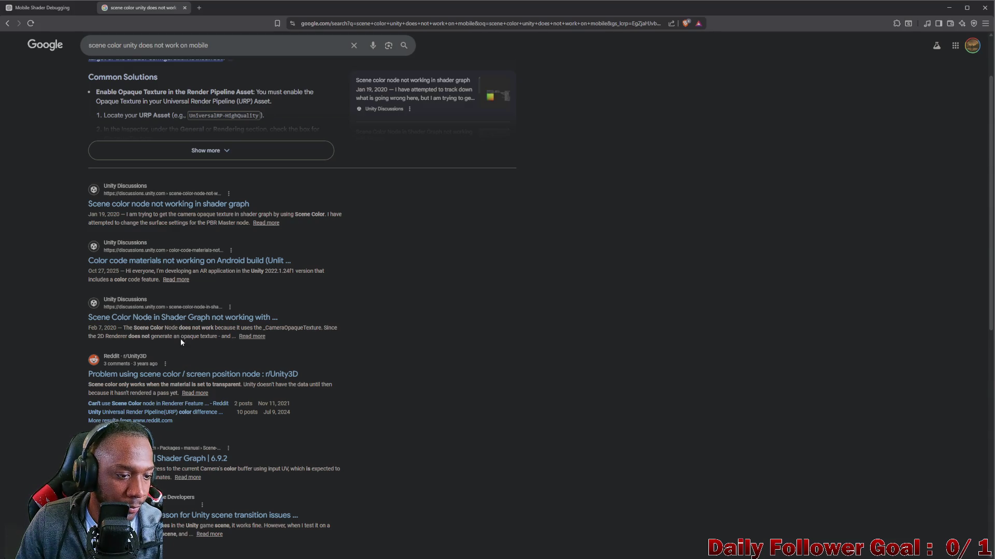
left_click(157, 262)
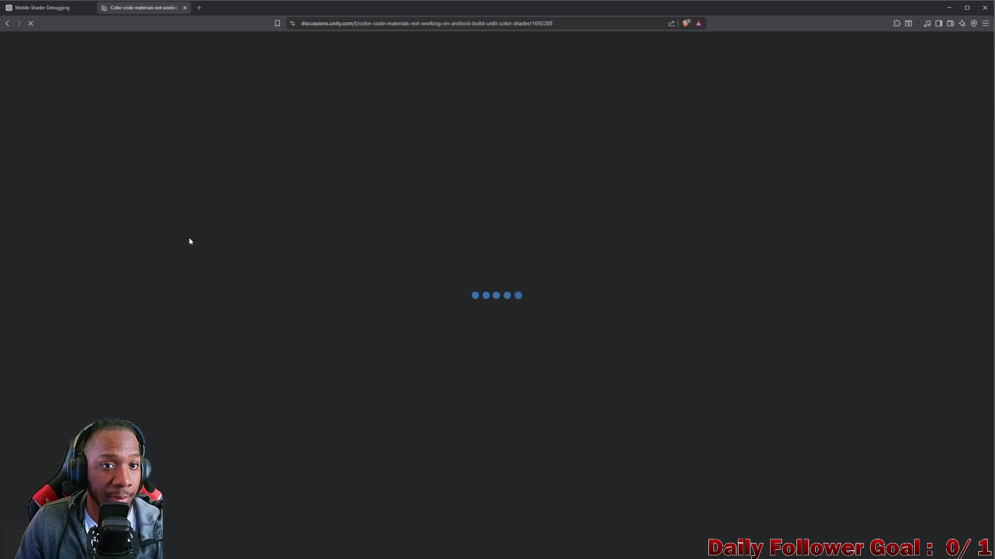
- Read the 'Color code materials not working on Android build' post, then open the Scene color node thread instead
scroll(223, 143, "down", 3)
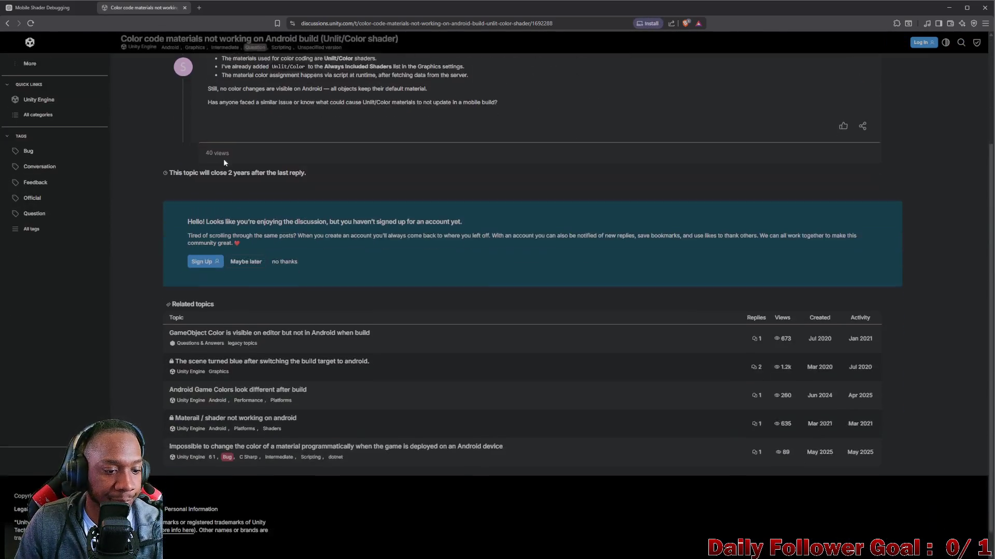
scroll(223, 172, "up", 1)
scroll(225, 180, "up", 1)
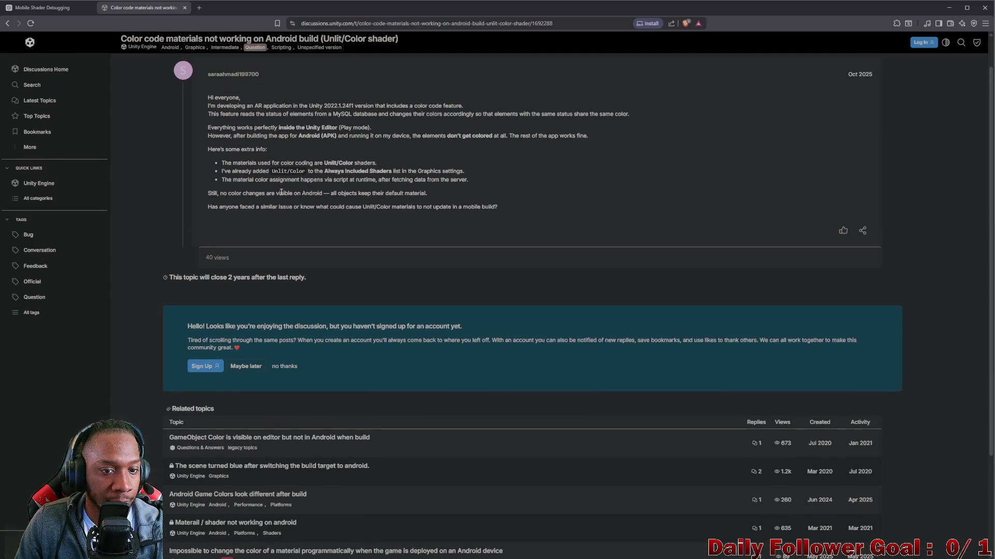
left_click_drag(226, 207, 251, 205)
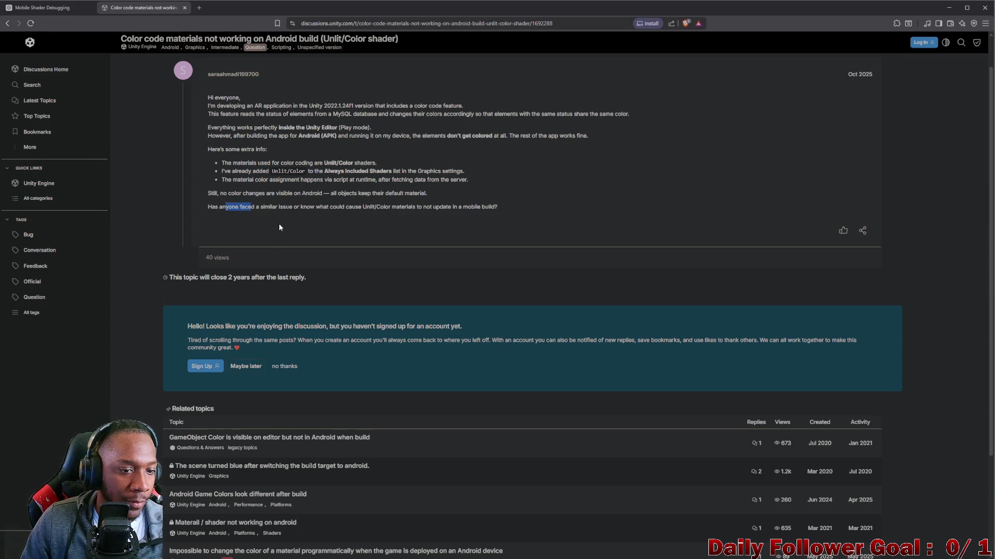
scroll(260, 251, "down", 2)
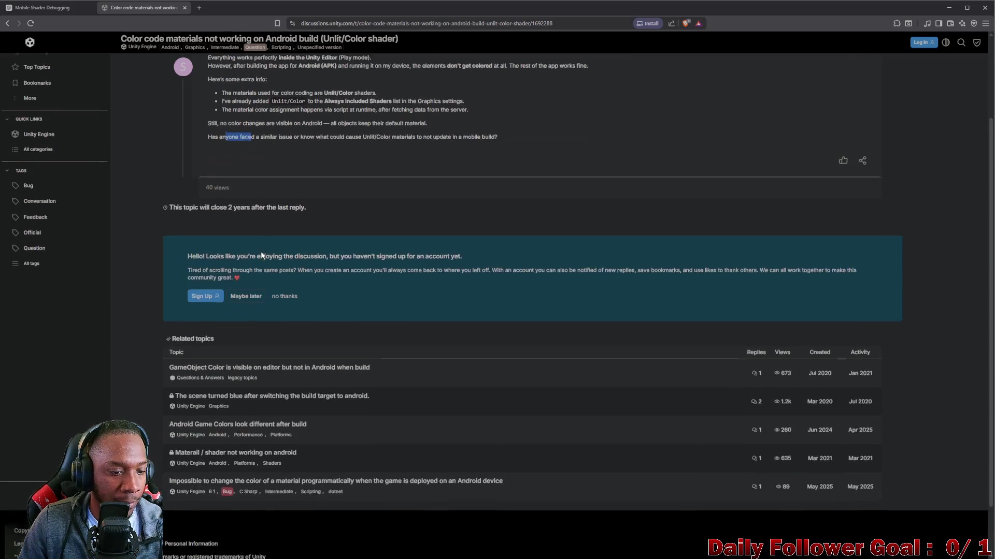
left_click(7, 23)
left_click(207, 205)
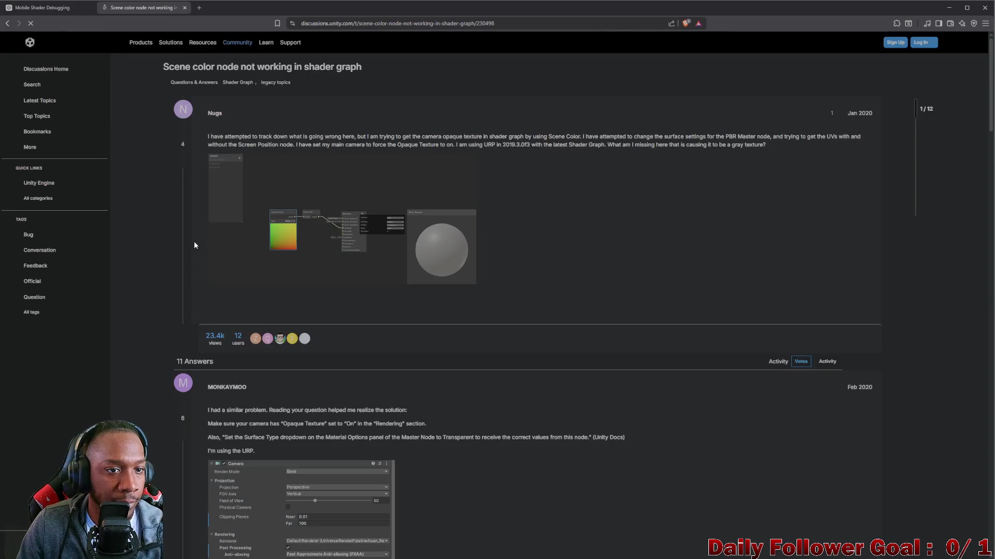
- Scroll through the Scene color node thread's Opaque Texture answers, then go back to the Google results
scroll(307, 312, "down", 3)
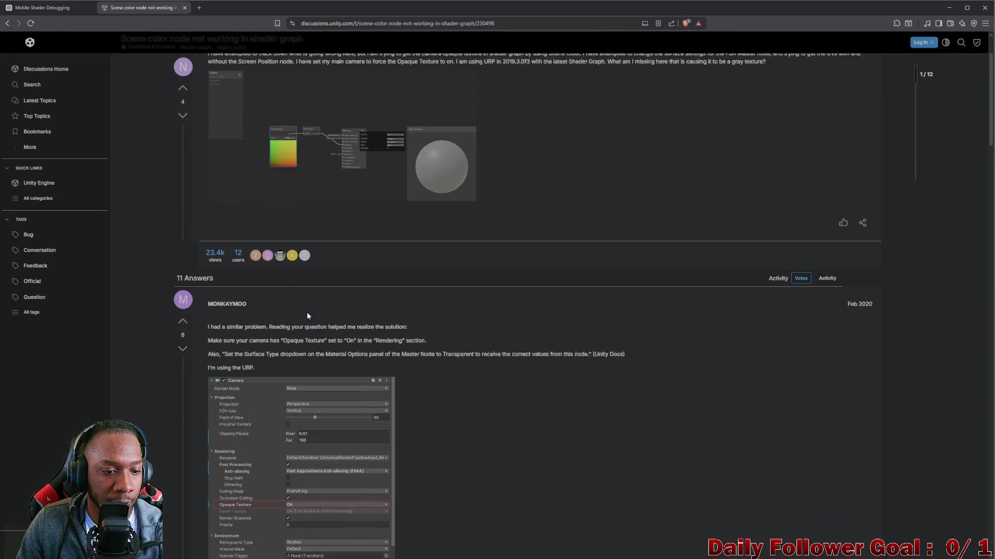
scroll(306, 312, "down", 5)
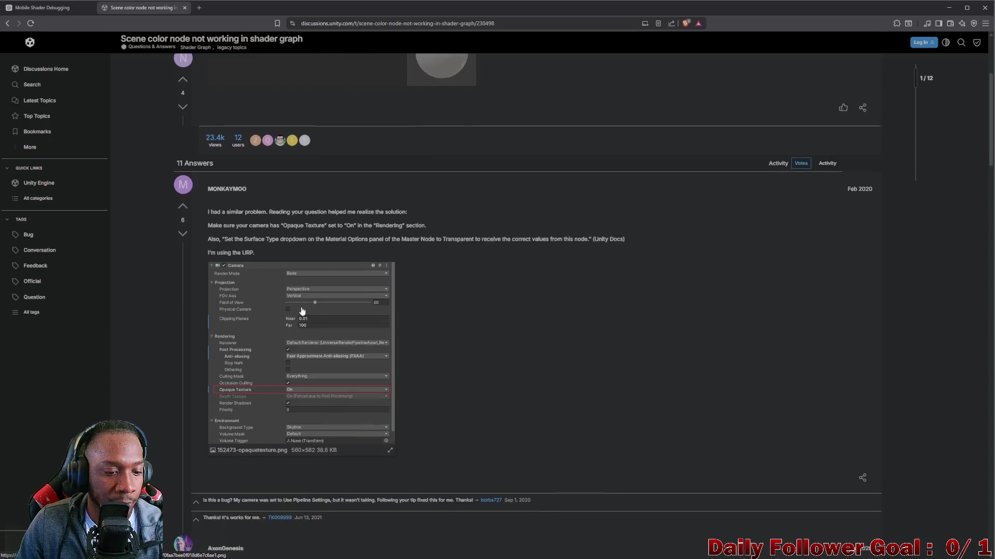
scroll(286, 304, "down", 3)
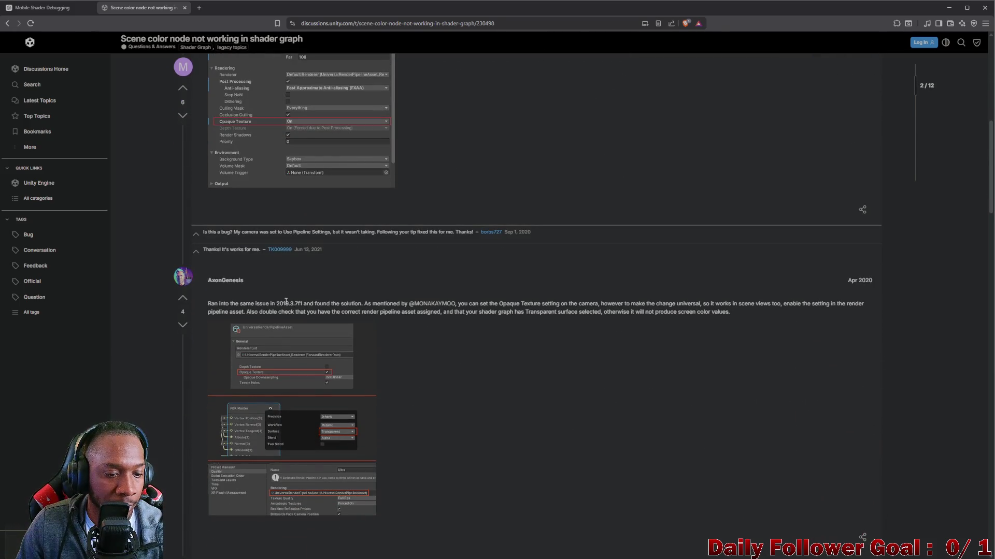
scroll(284, 301, "down", 8)
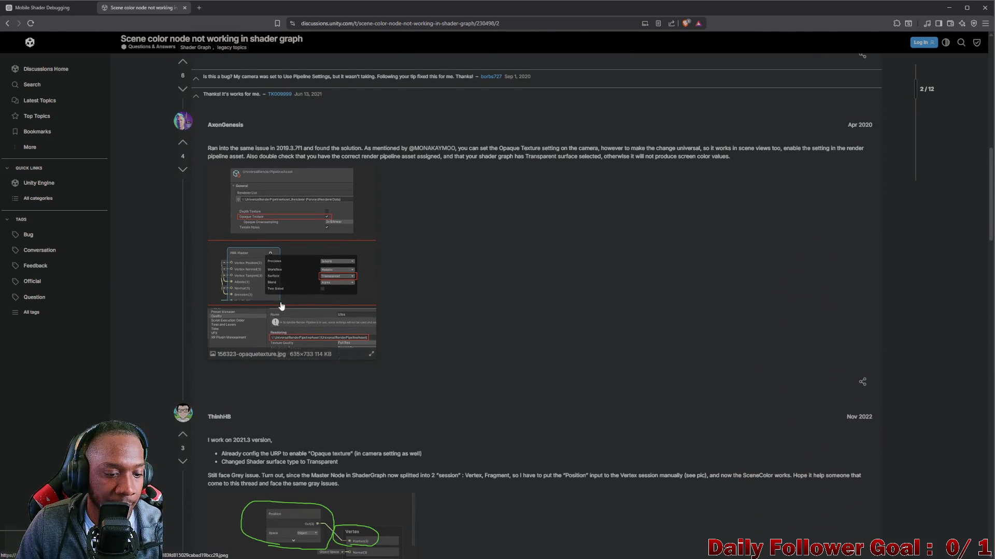
scroll(277, 299, "down", 4)
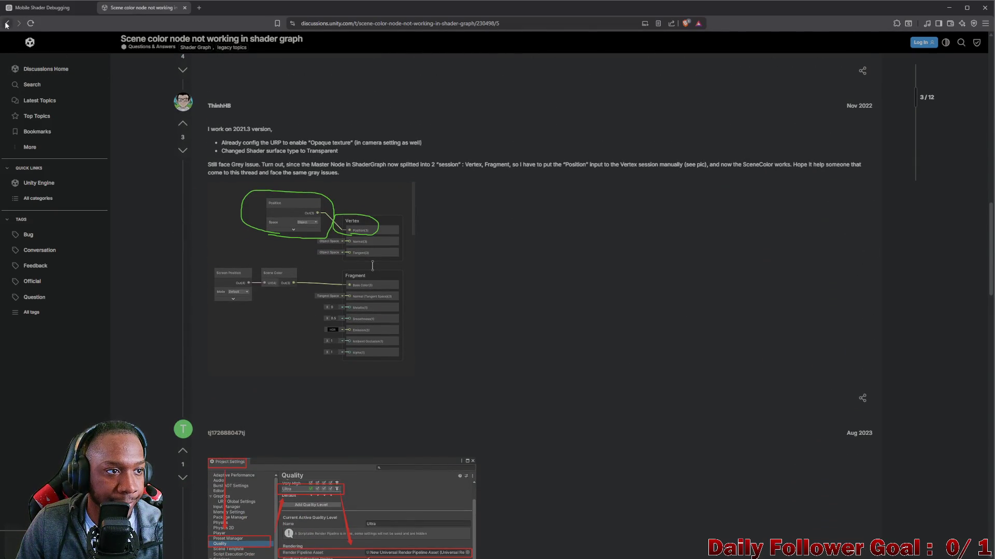
left_click(8, 23)
scroll(232, 327, "down", 5)
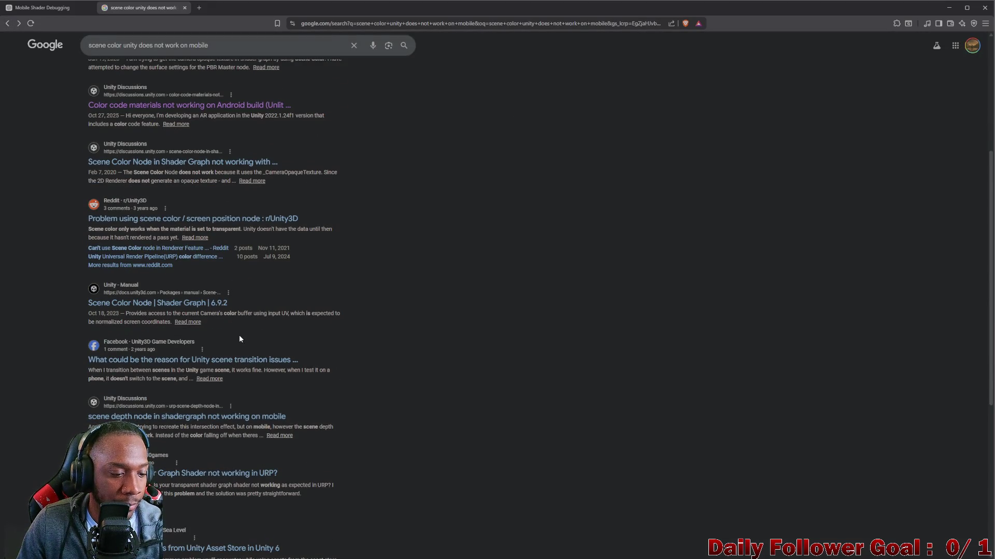
- Scroll down the Google results to the 'Transparent Shader Graph Shader not working in URP?' video
scroll(239, 342, "down", 2)
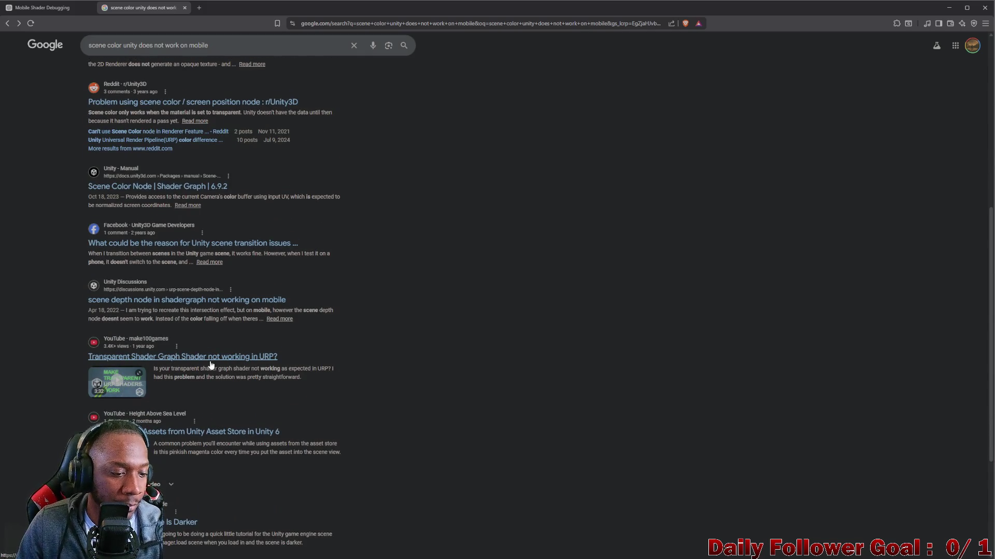
scroll(209, 372, "down", 1)
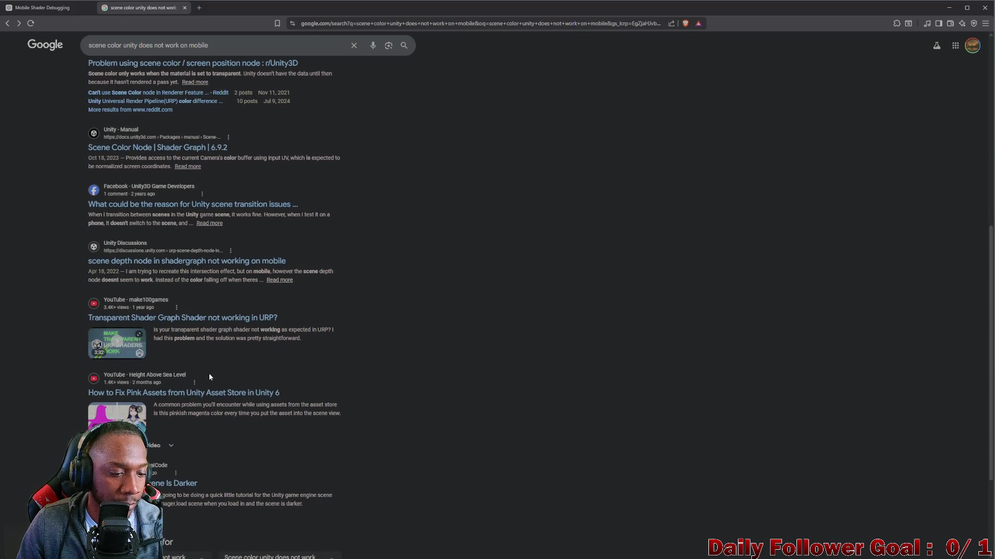